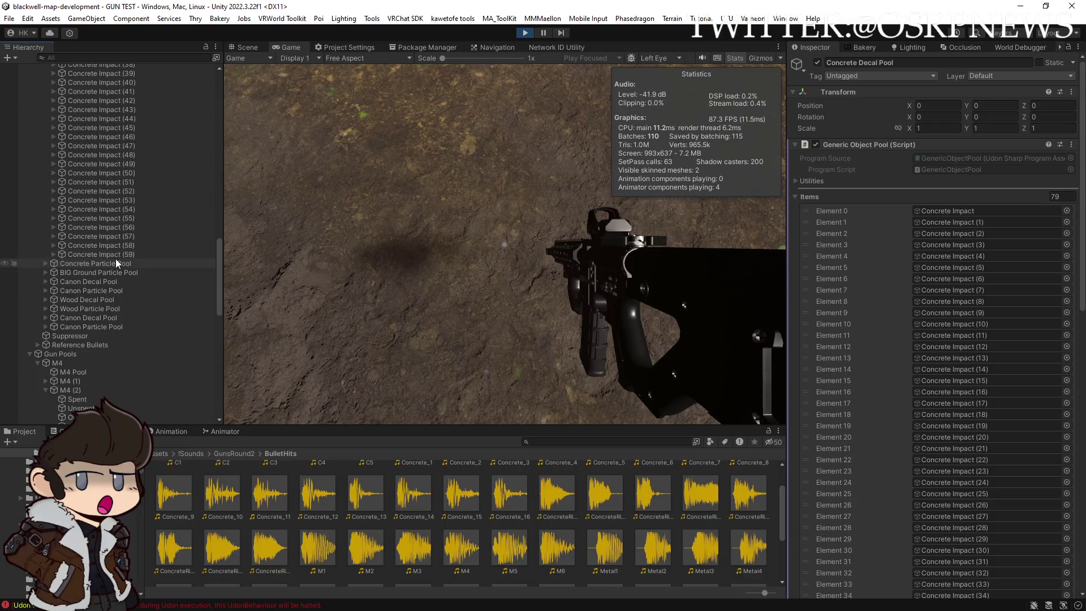
Fire two shots at the concrete barrier, growing the Concrete Decal Pool items to Element 83
left_click(541, 303)
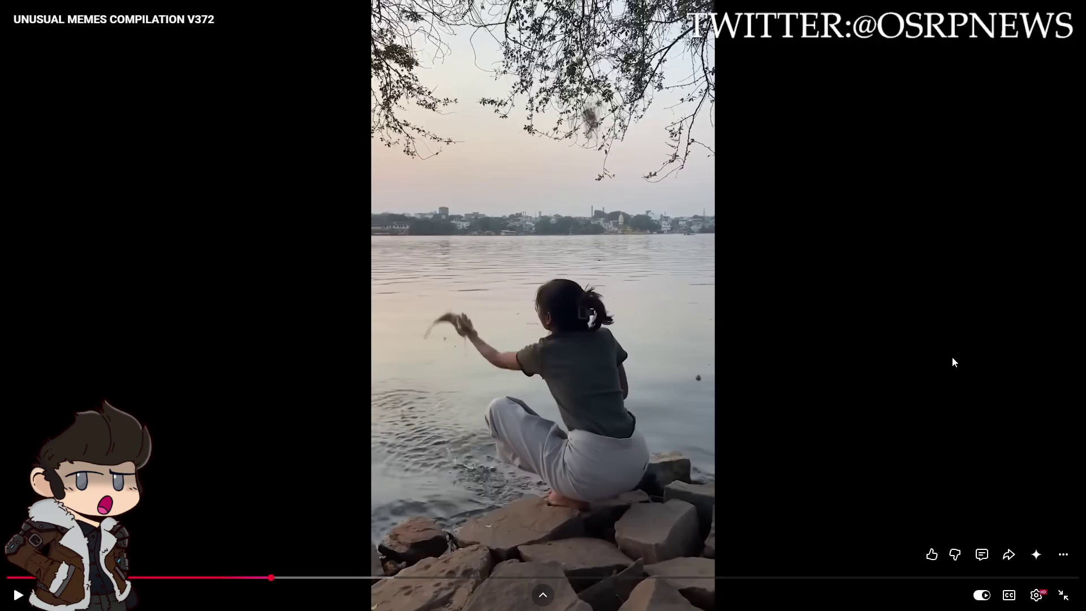
scroll(951, 356, "down", 9)
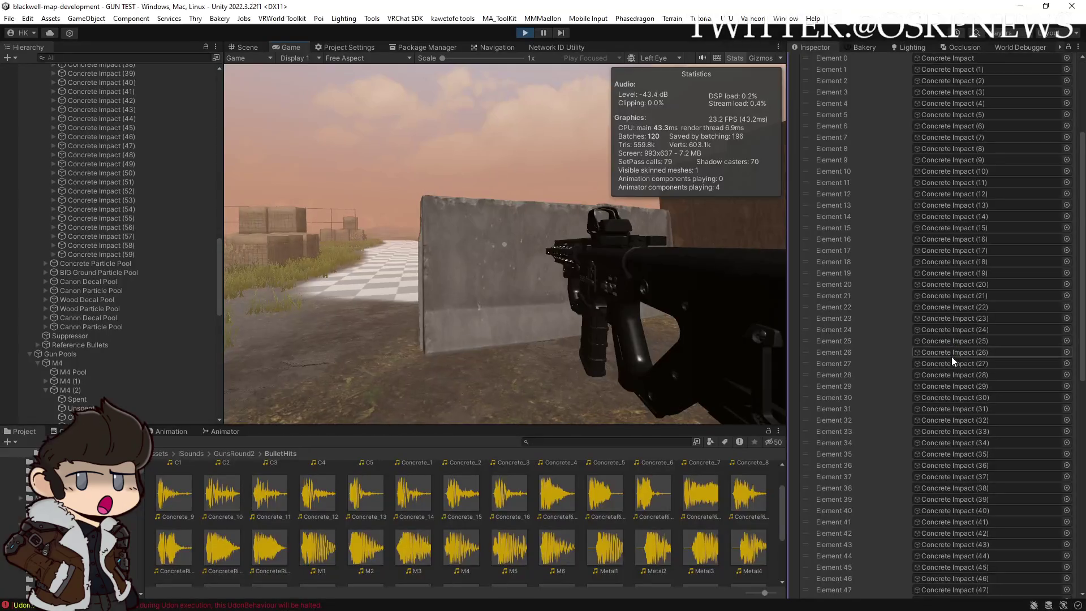
scroll(952, 356, "down", 5)
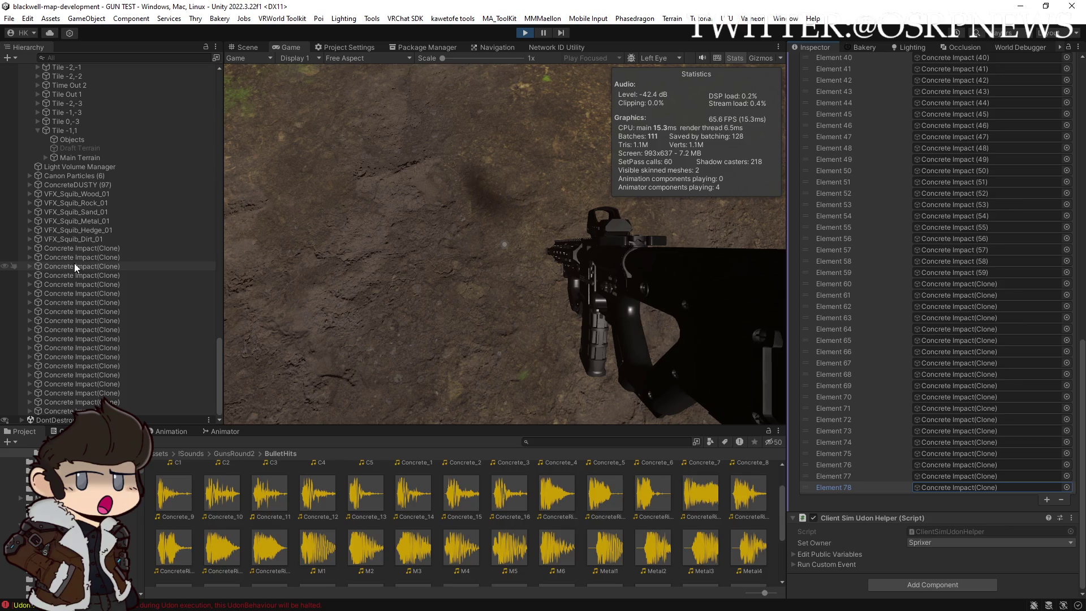
left_click(505, 244)
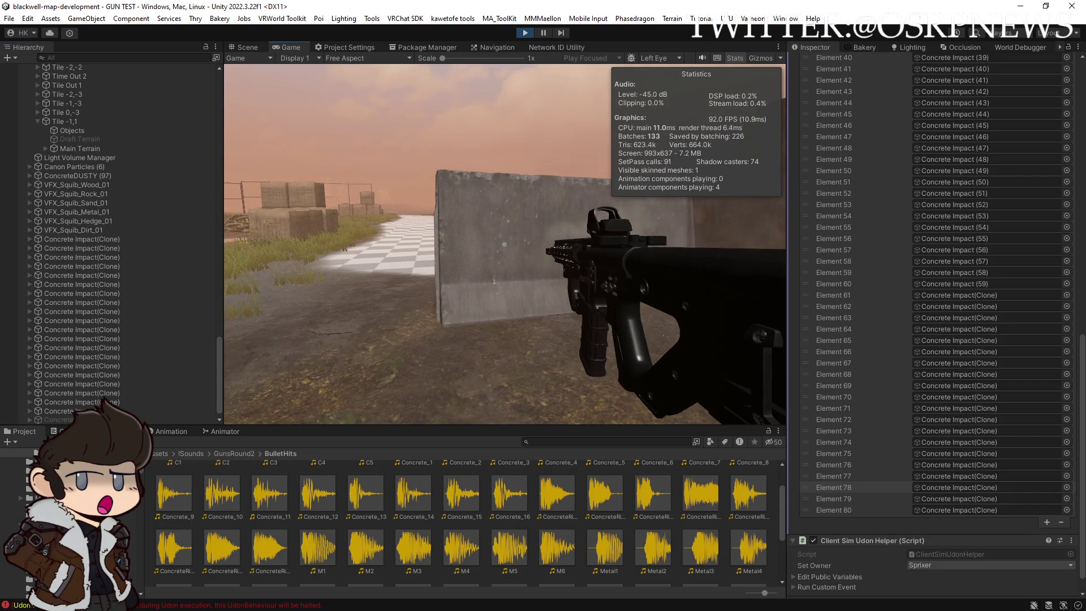
left_click(505, 244)
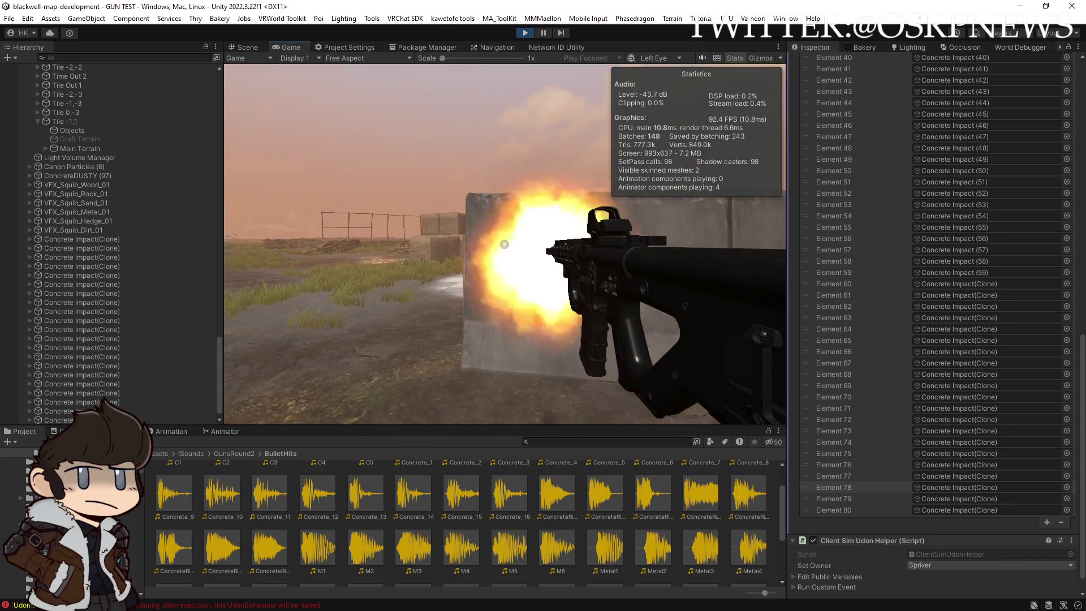
scroll(114, 347, "down", 1)
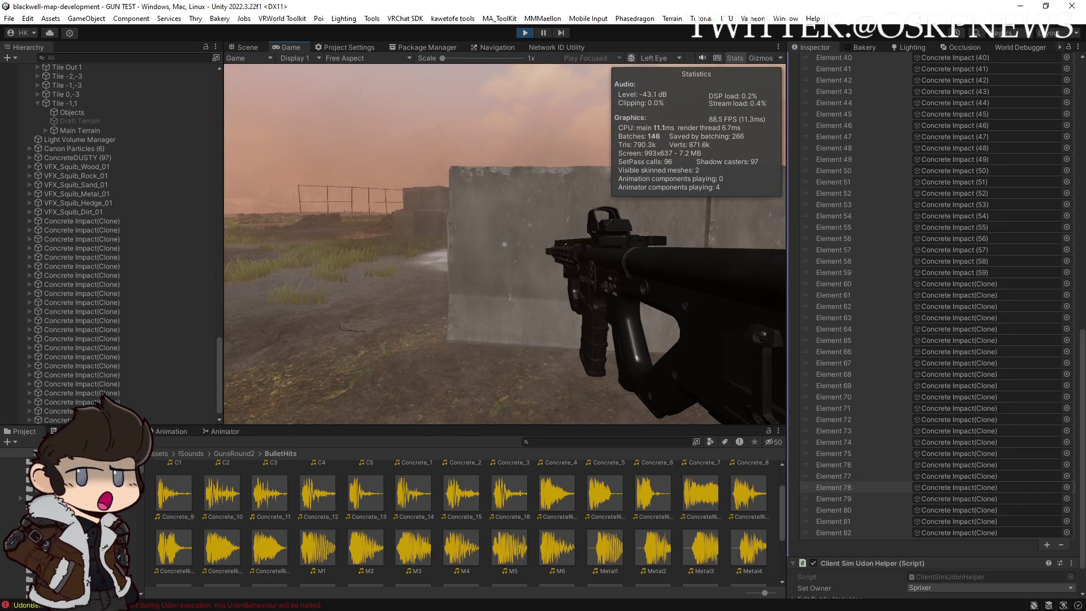
key("super+Tab")
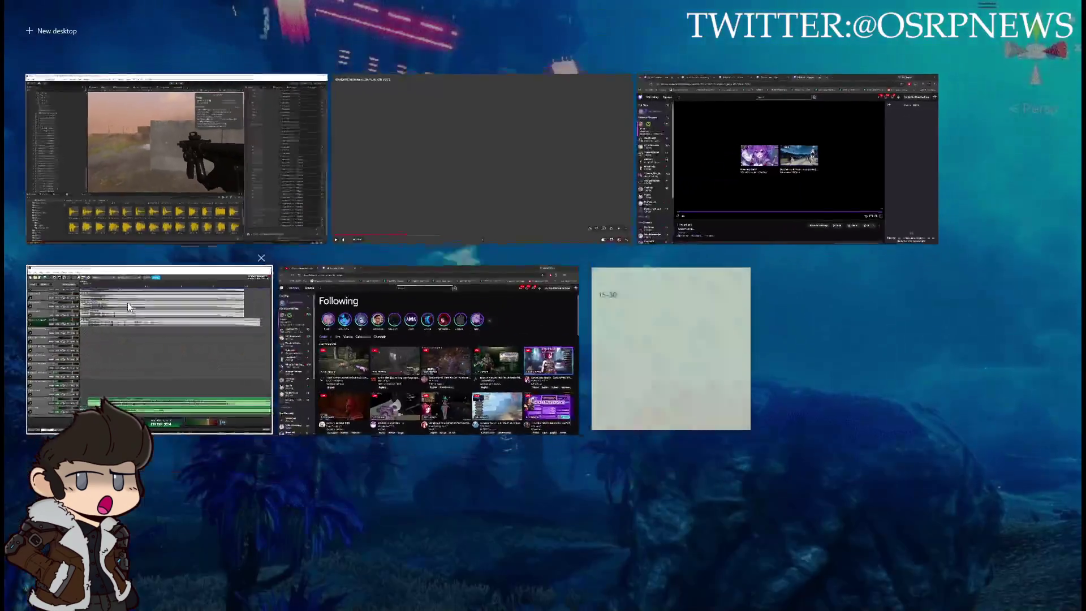
left_click(178, 185)
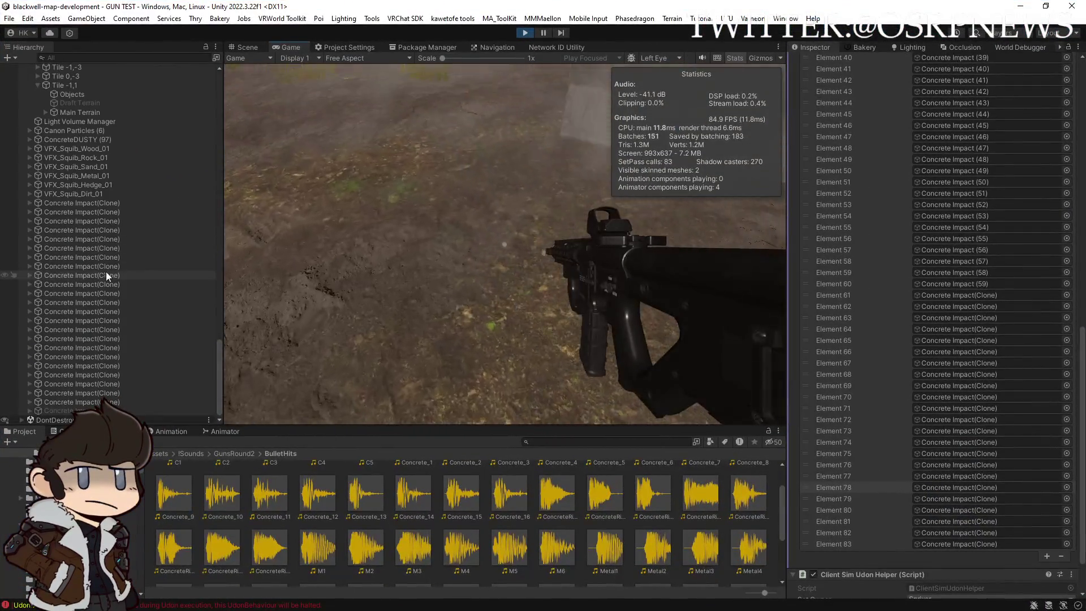
Fire again at the concrete barrier and inspect a spawned Concrete Impact(Clone)
left_click(351, 191)
left_click(505, 244)
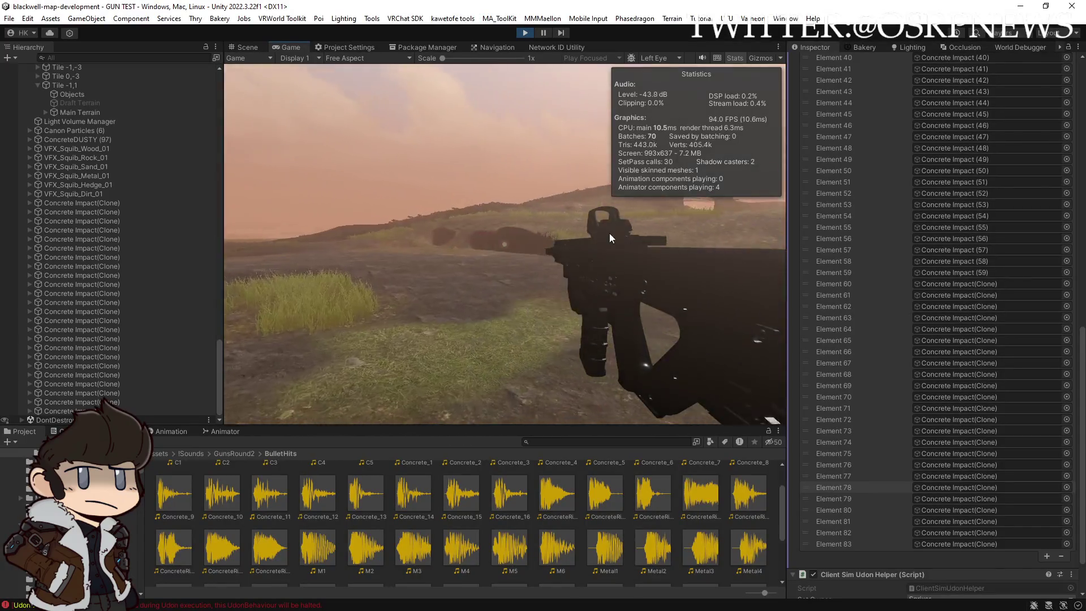
left_click(106, 221)
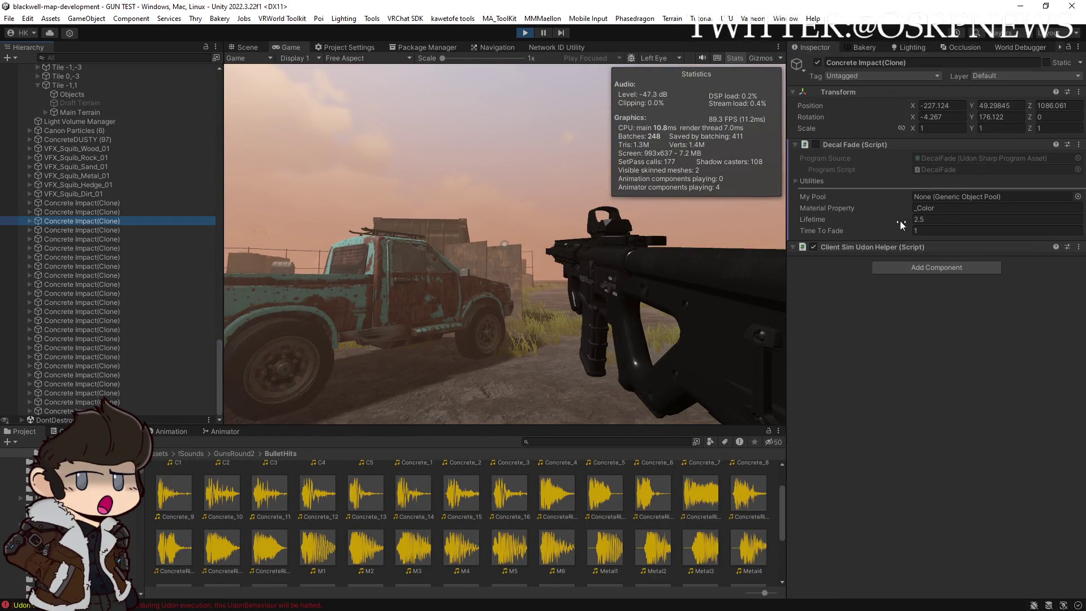
scroll(138, 263, "up", 15)
scroll(136, 255, "up", 10)
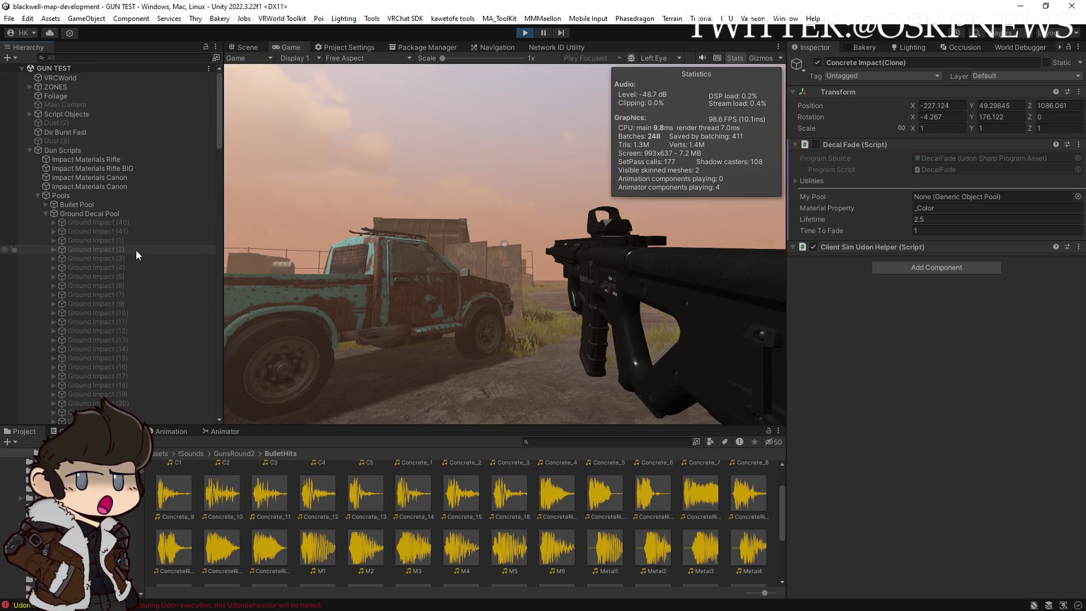
scroll(59, 187, "down", 12)
scroll(58, 189, "down", 4)
Inspect the original Concrete Impact's Client Sim Udon Helper and show the Console's Udon errors
left_click(80, 195)
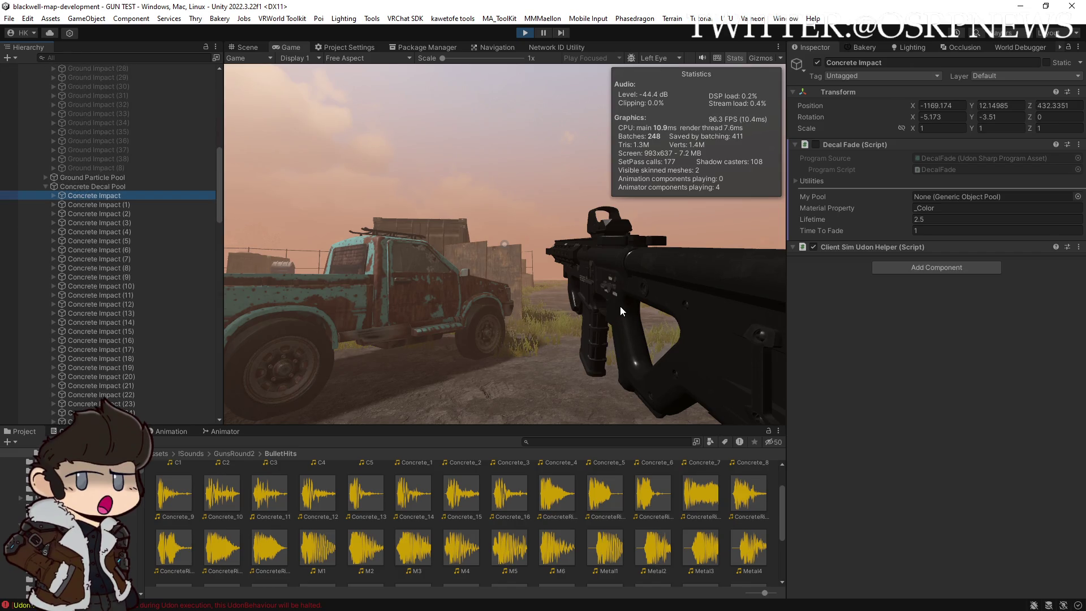
left_click(77, 196)
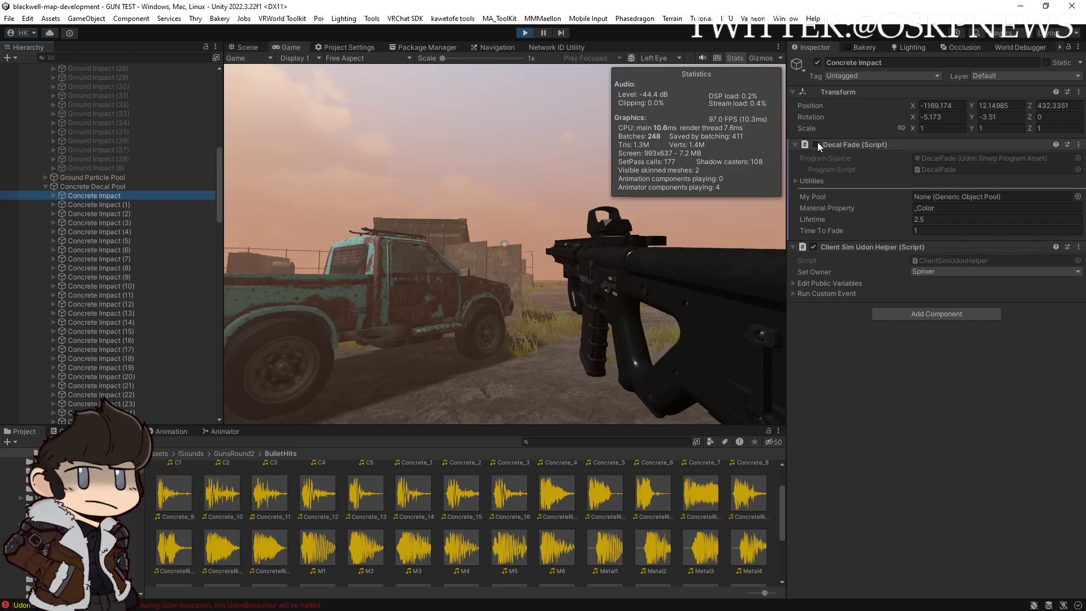
left_click(67, 431)
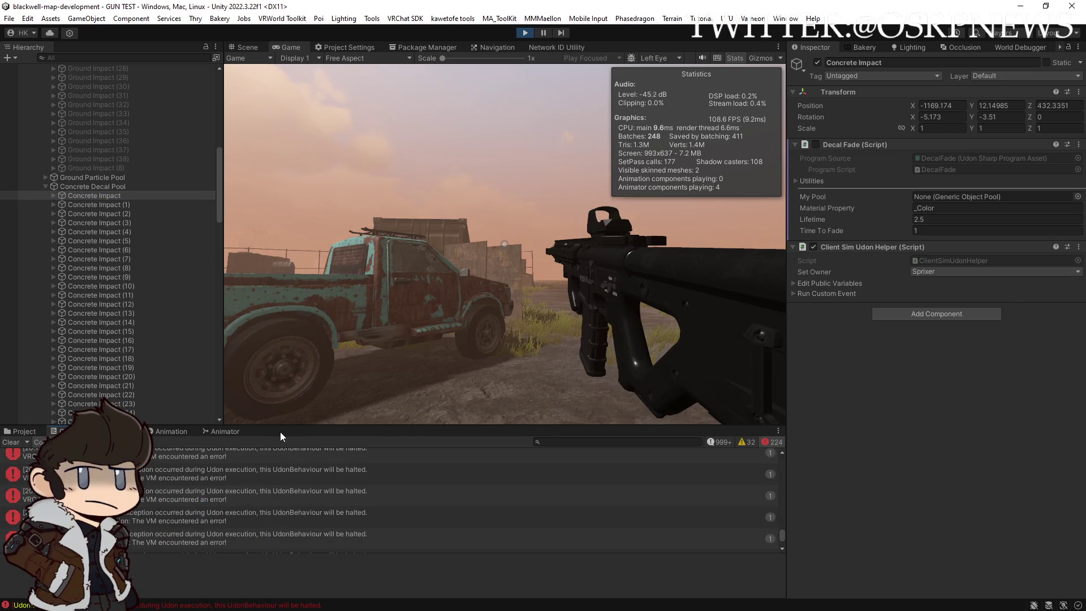
Enlarge the Console and read the DecalFade.cs (40,43) GetPropertyBlock exception stack trace
left_click_drag(279, 429, 280, 344)
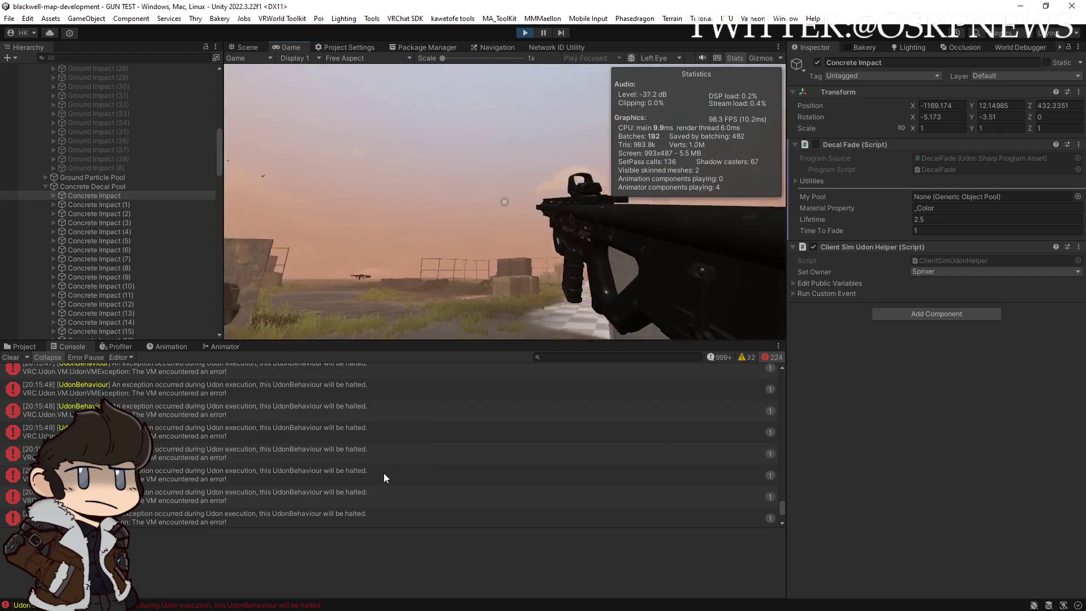
left_click(271, 474)
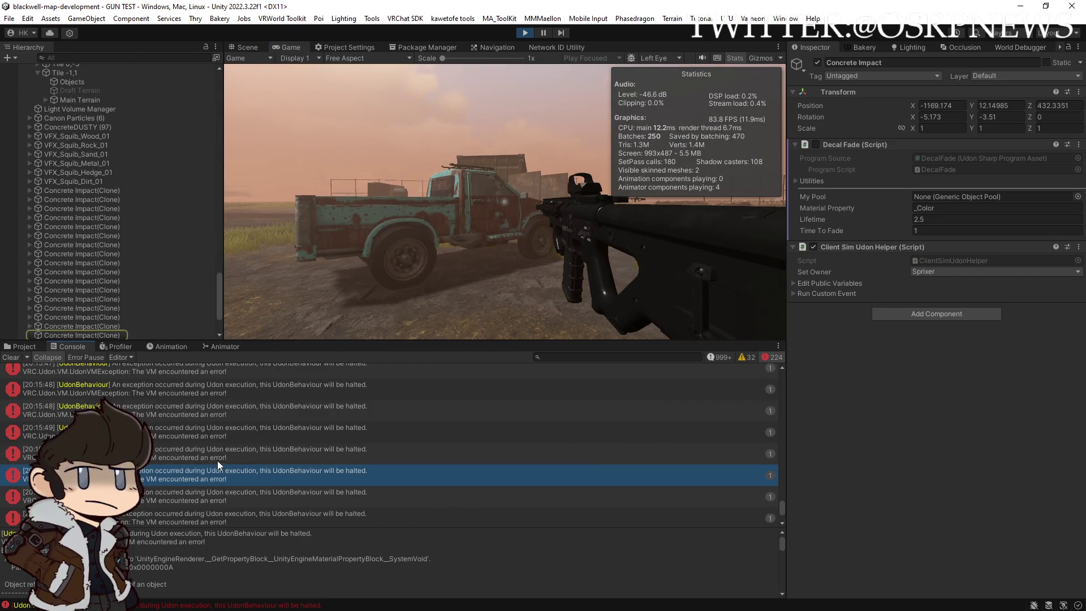
scroll(169, 551, "down", 2)
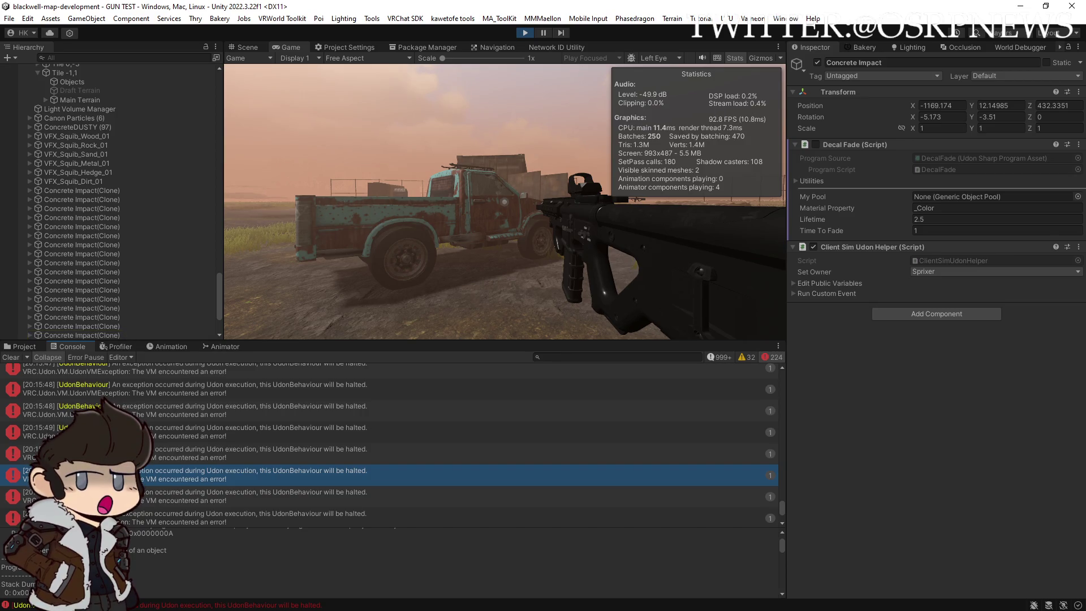
scroll(390, 441, "up", 5)
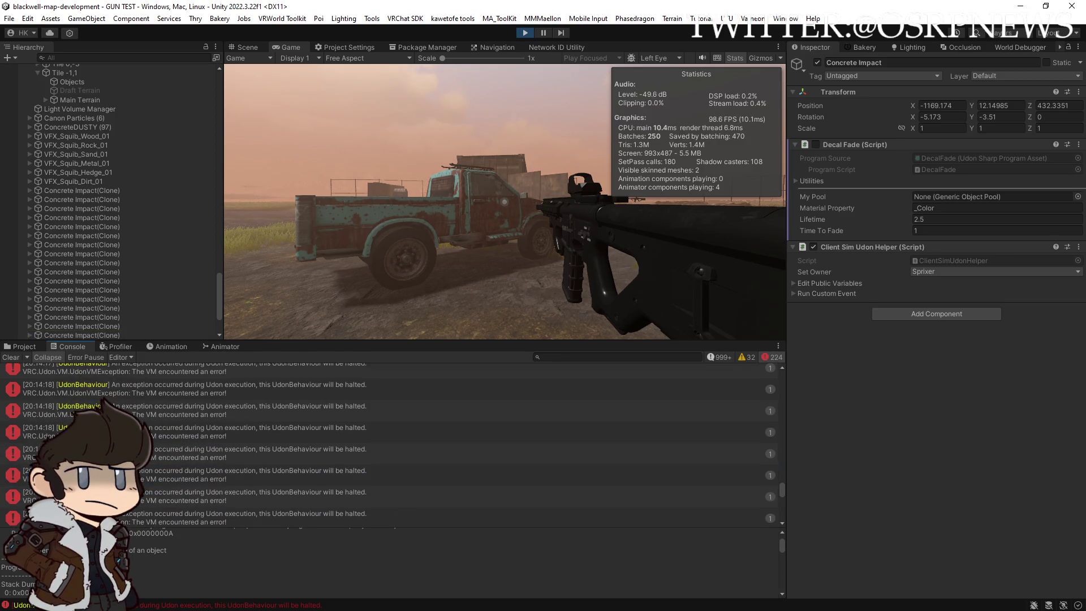
scroll(390, 441, "up", 10)
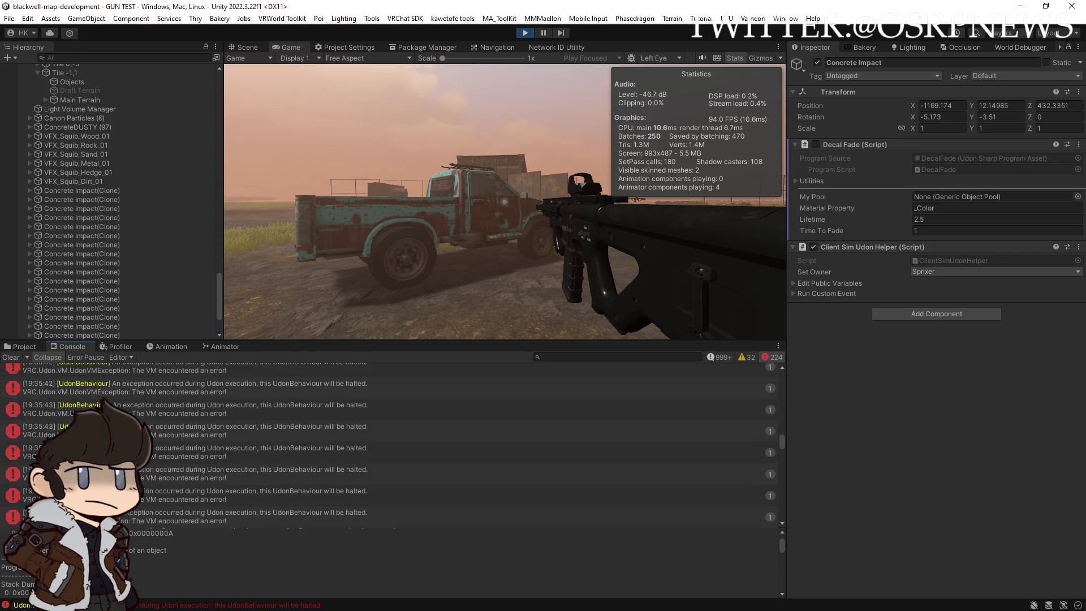
scroll(391, 441, "up", 5)
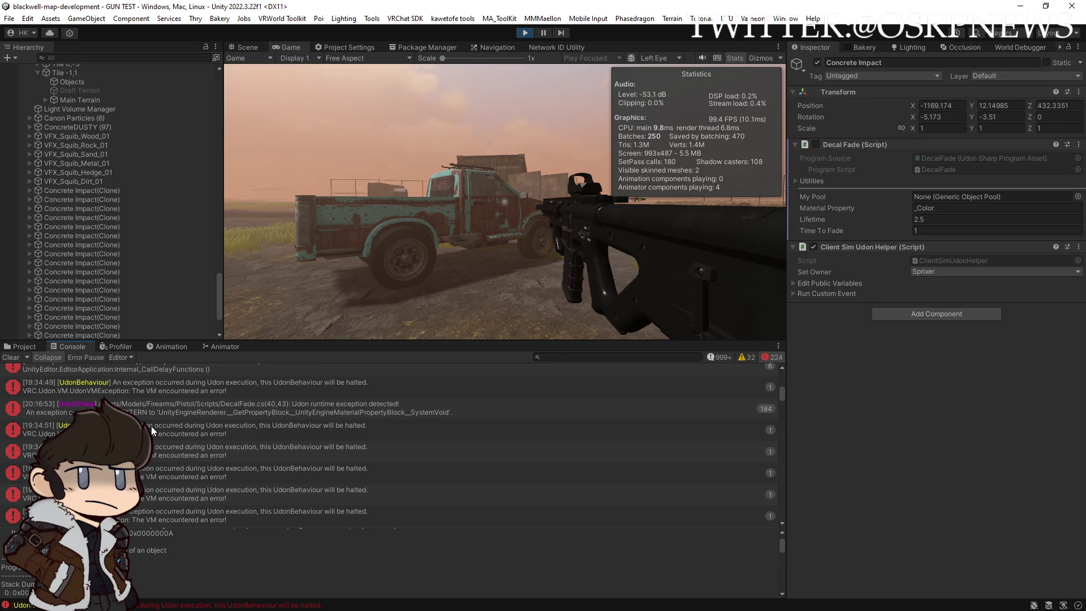
left_click(179, 405)
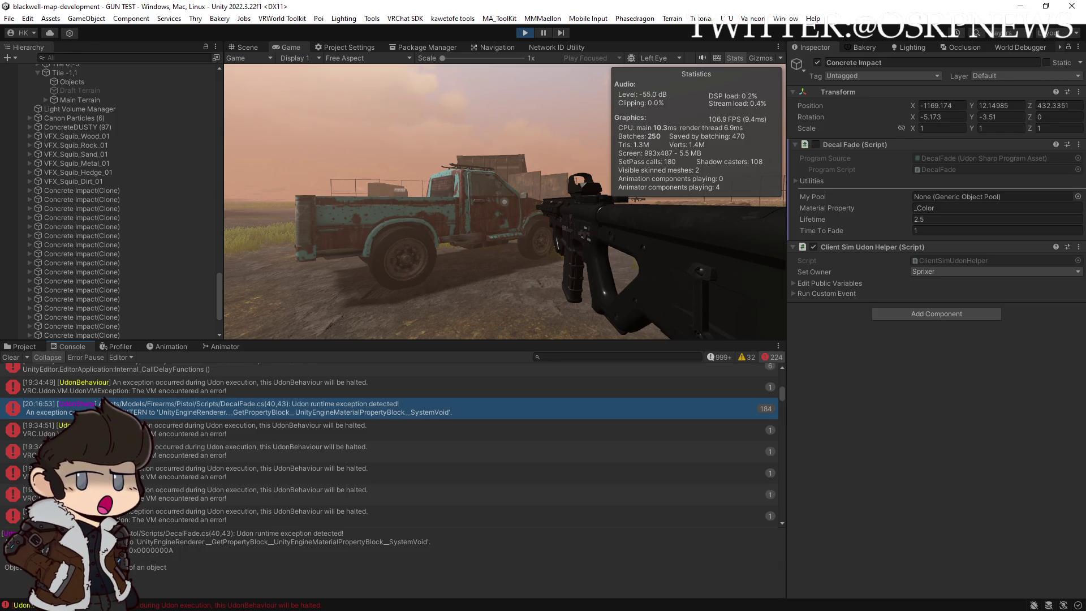
left_click(126, 394)
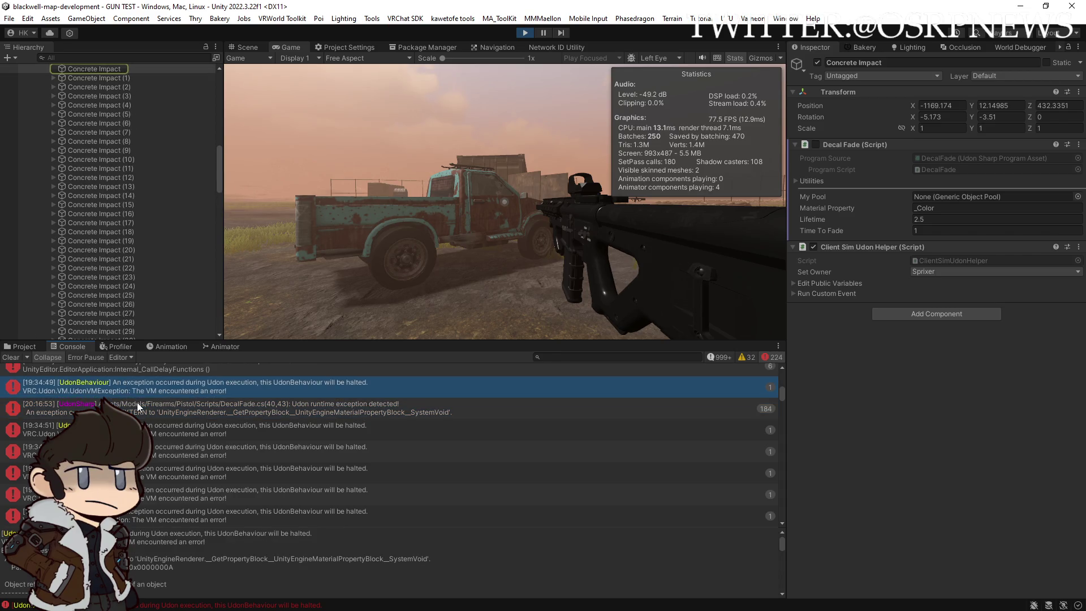
Inspect Ground Impact (2) and (15), then Concrete Impact (52) and (50)
scroll(127, 186, "up", 6)
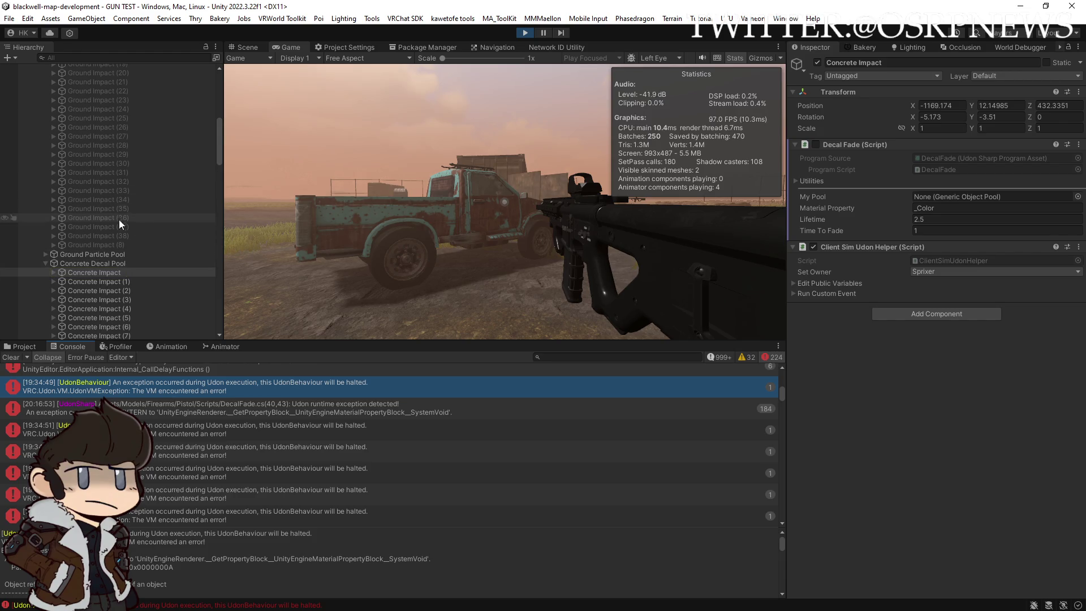
scroll(107, 290, "up", 10)
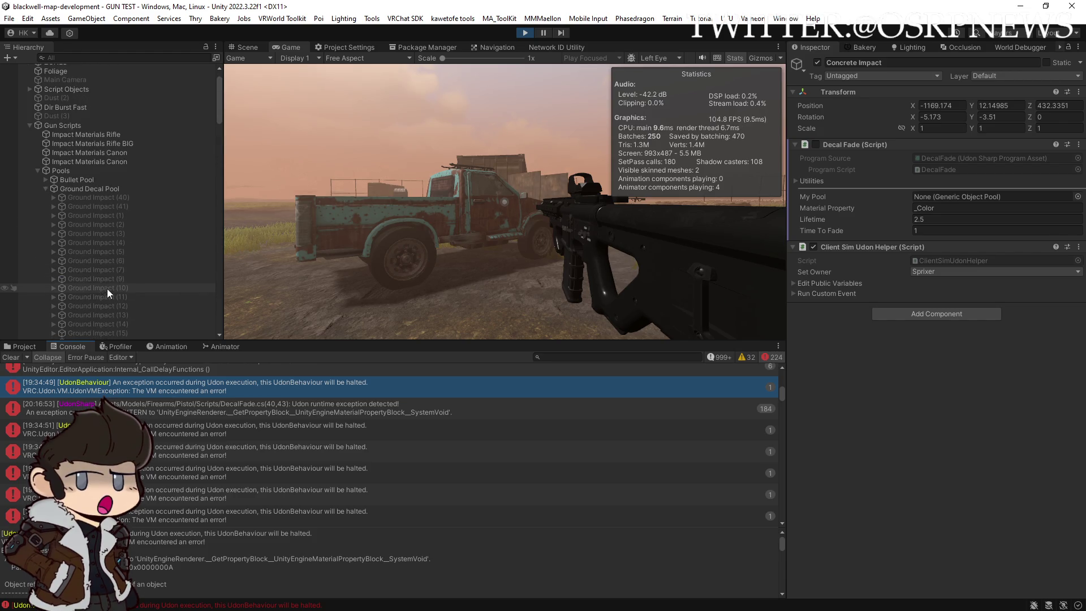
left_click(114, 224)
scroll(113, 247, "down", 3)
left_click(108, 230)
scroll(107, 230, "down", 5)
scroll(109, 231, "down", 15)
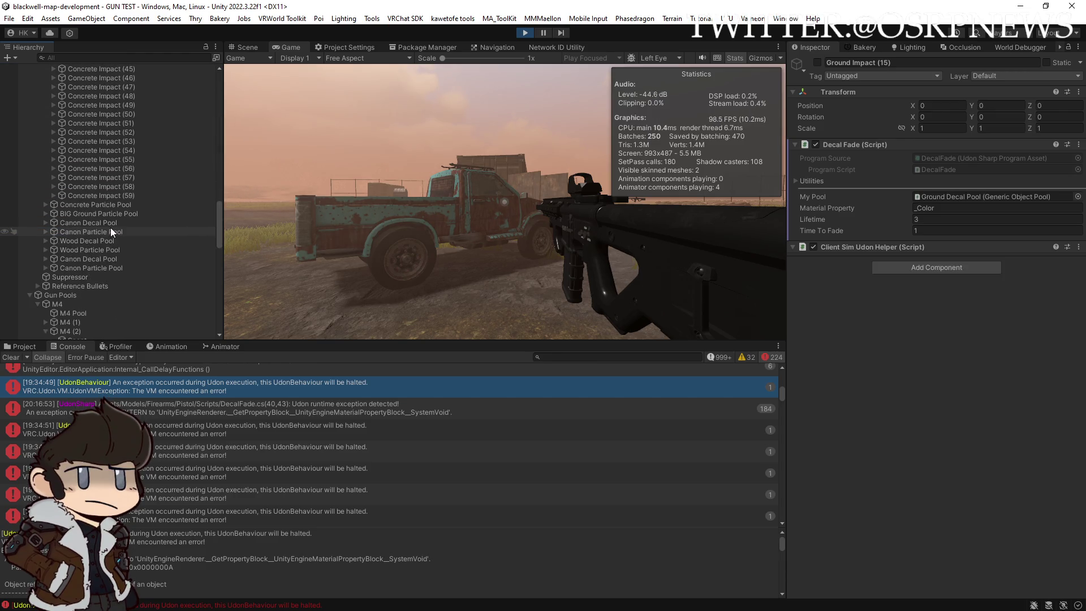
scroll(112, 215, "up", 5)
left_click(111, 133)
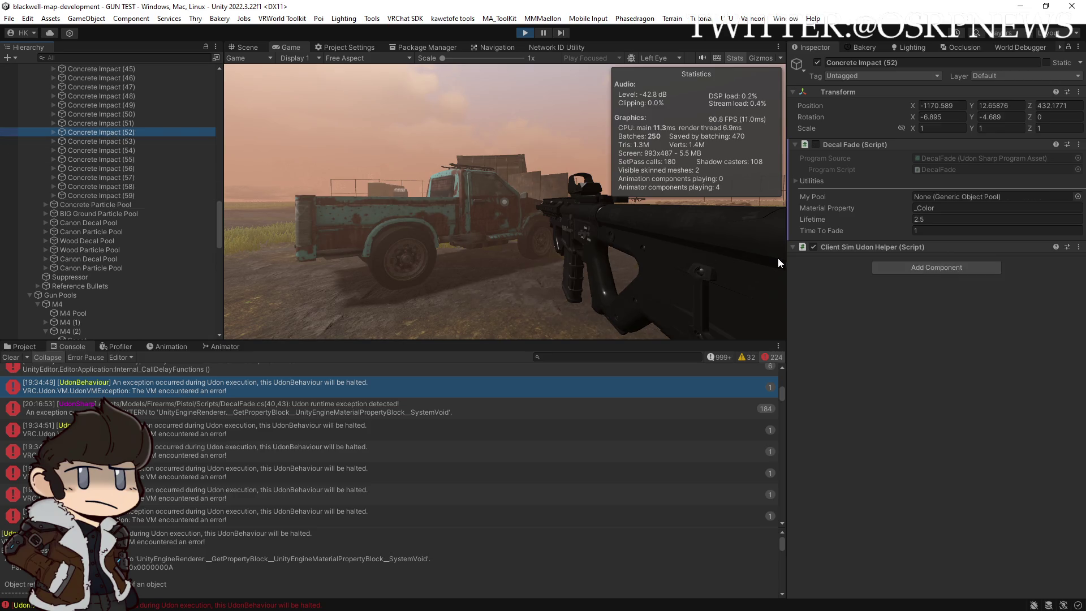
left_click(106, 115)
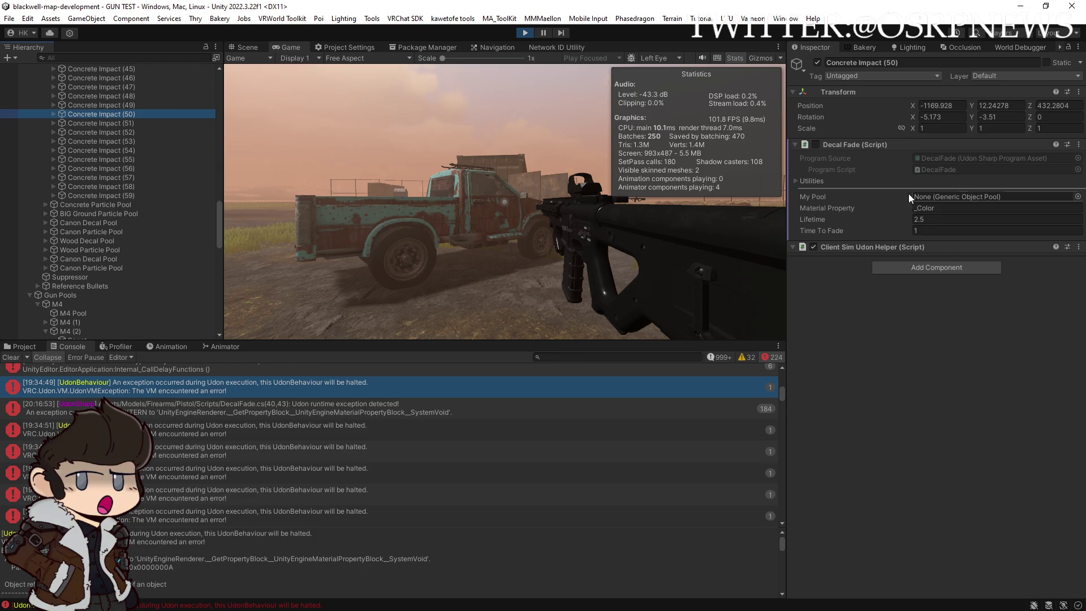
Assign Concrete Decal Pool as My Pool on the concrete decal, then fire at the wooden wall
scroll(94, 141, "up", 15)
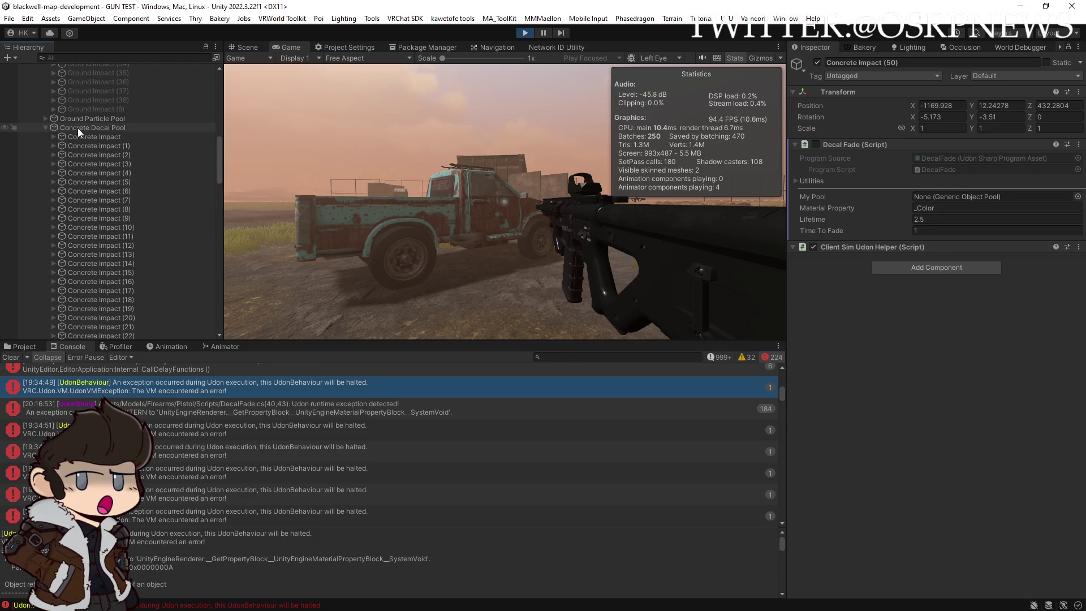
mouse_move(86, 128)
left_mouse_down()
mouse_move(962, 212)
mouse_move(960, 201)
mouse_move(811, 164)
left_mouse_up()
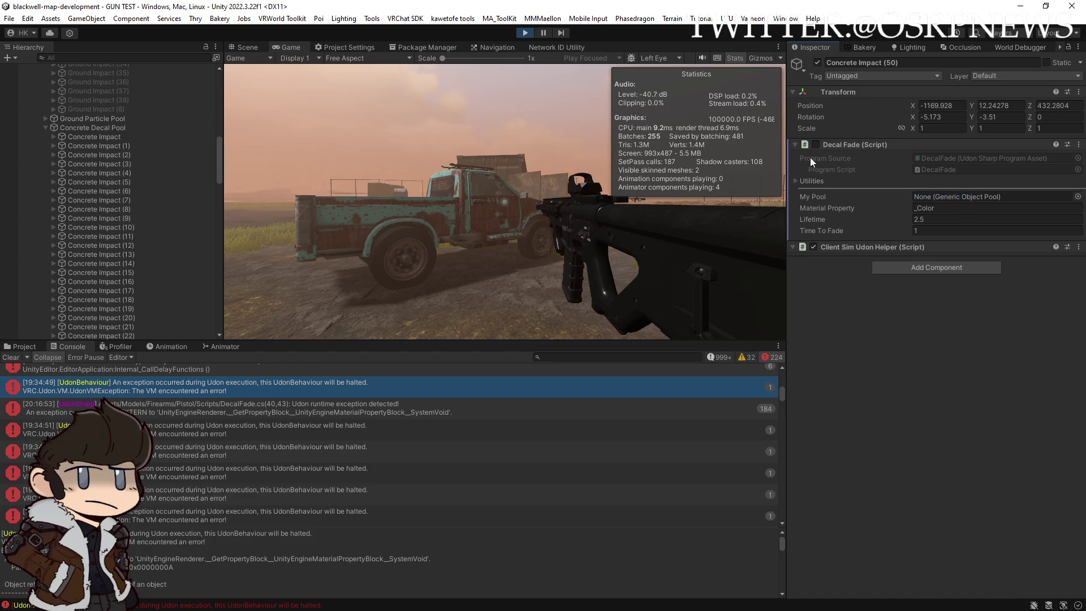
mouse_move(73, 132)
left_mouse_down()
mouse_move(844, 204)
mouse_move(946, 199)
left_mouse_up()
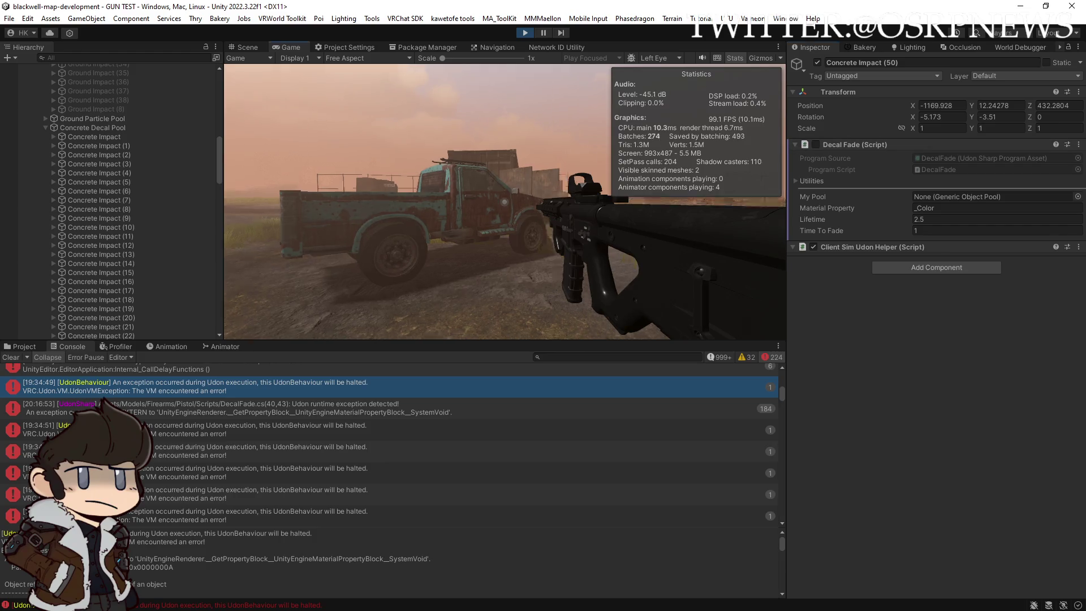
left_click(504, 201)
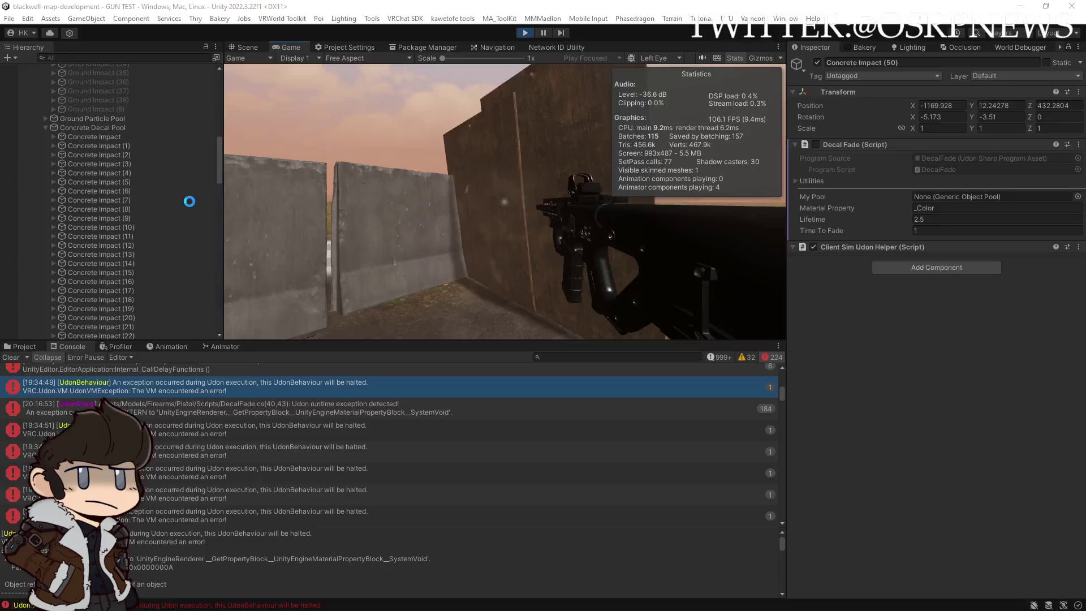
Expand Wood Particle Pool and Wood Decal Pool, and inspect Wood Impact (58)
scroll(190, 207, "down", 4)
scroll(189, 201, "down", 15)
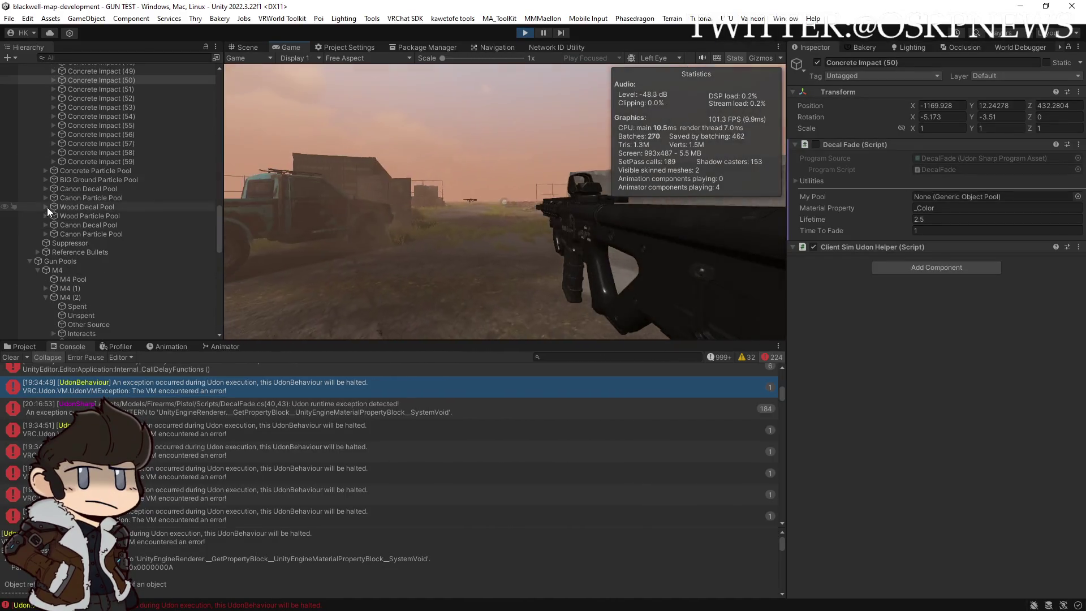
left_click(45, 216)
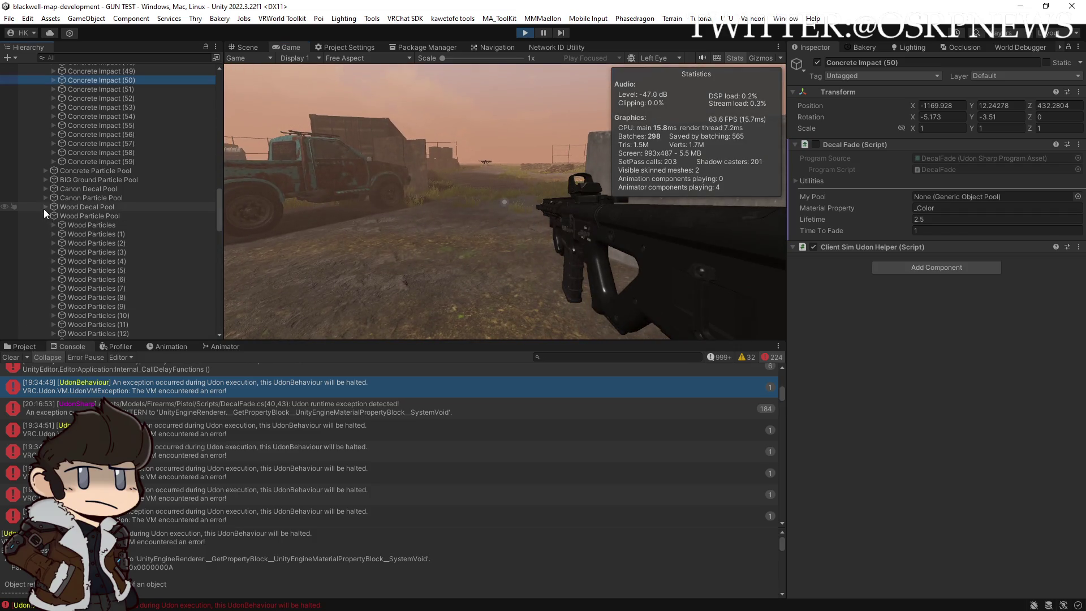
left_click(45, 207)
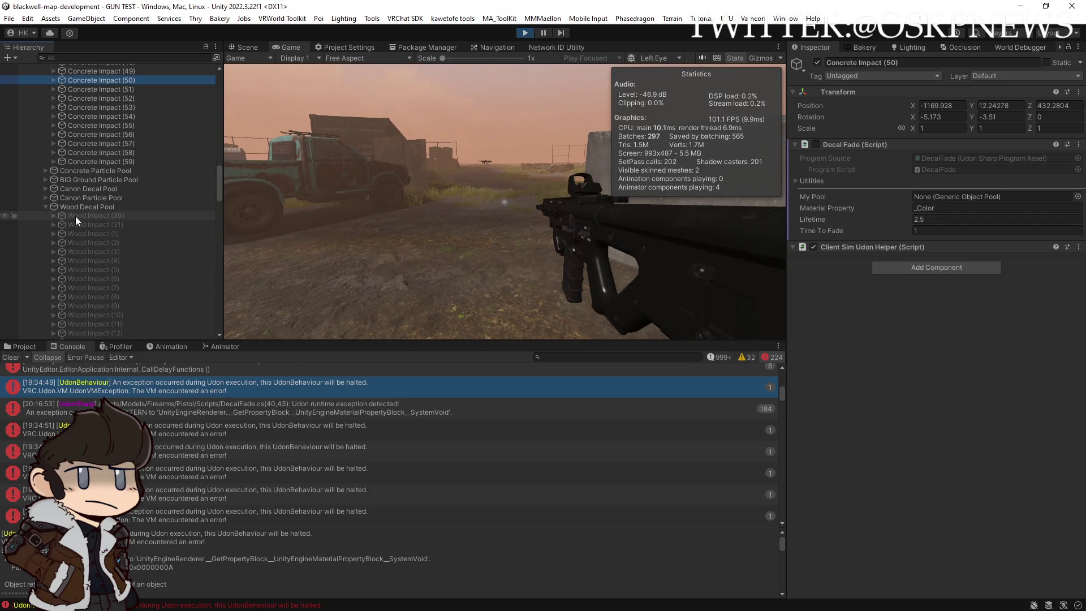
scroll(79, 226, "down", 15)
left_click(89, 184)
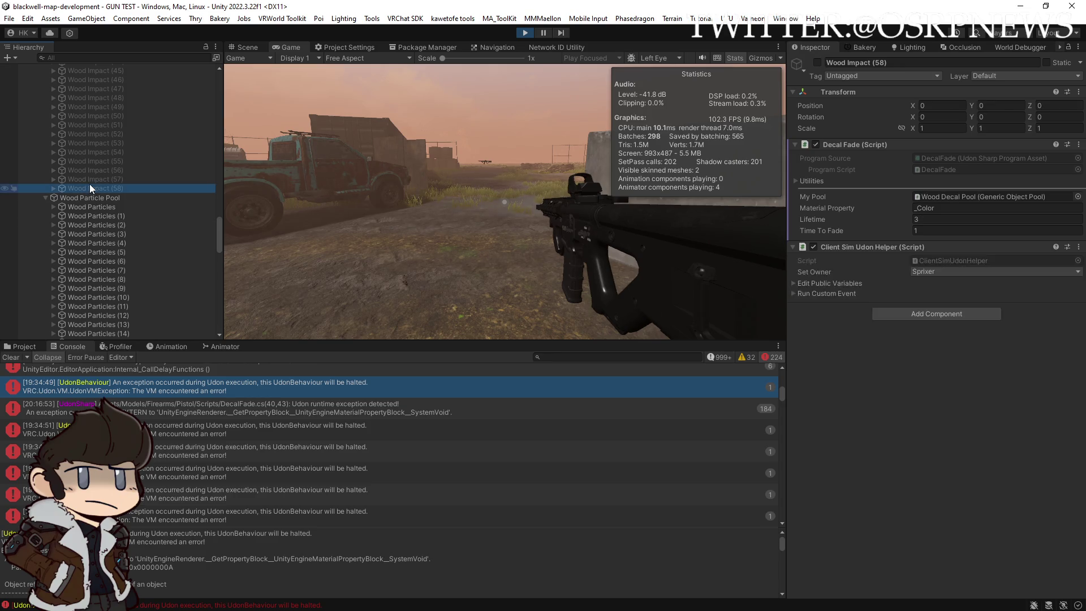
scroll(93, 178, "up", 8)
scroll(98, 174, "up", 4)
Compare My Pool on Wood Impact (34), (35), (37), (29), (32), (33), ending on (36)
left_click(99, 178)
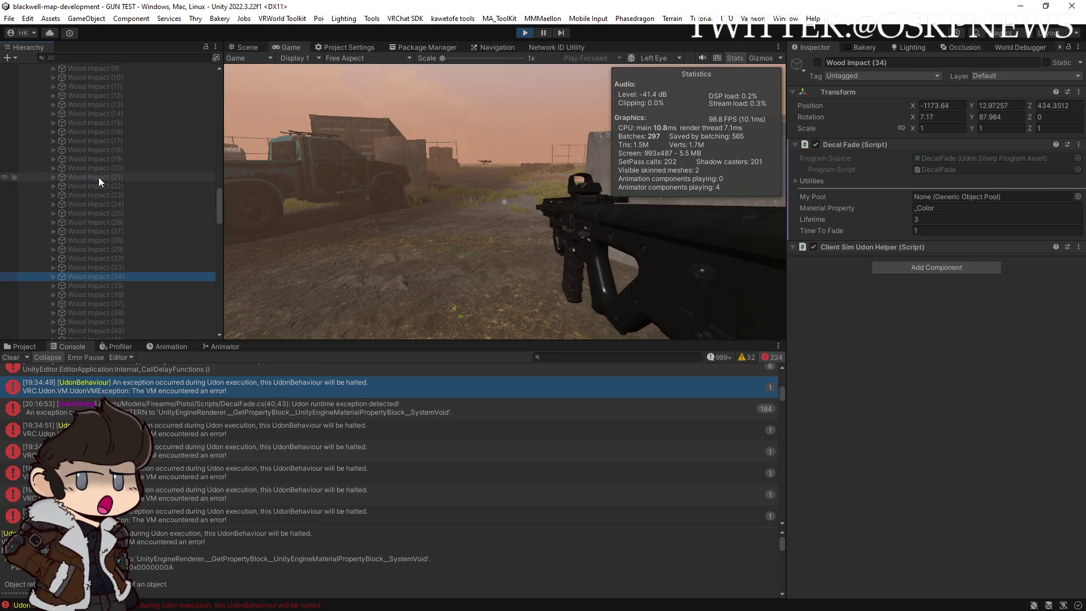
scroll(97, 194, "up", 2)
left_click(98, 219)
left_click(97, 236)
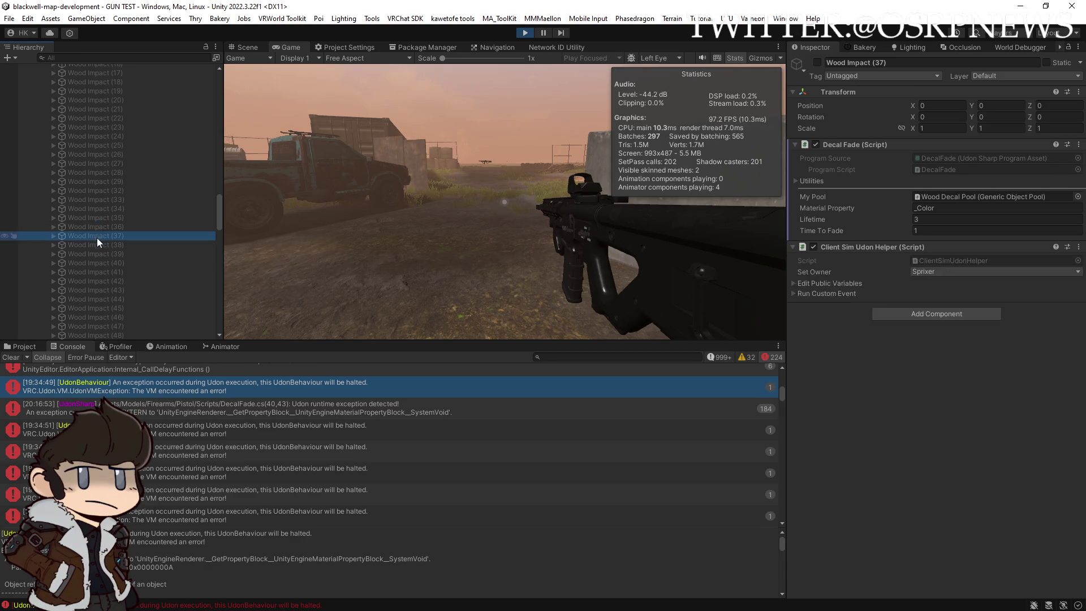
left_click(96, 182)
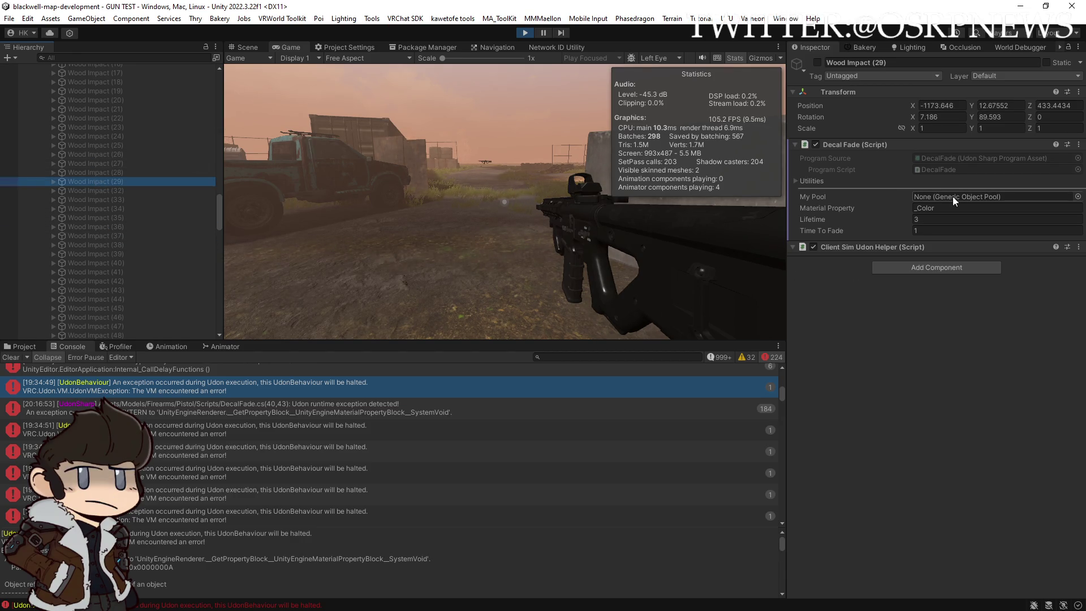
left_click(118, 191)
left_click(118, 199)
left_click(120, 209)
left_click(121, 225)
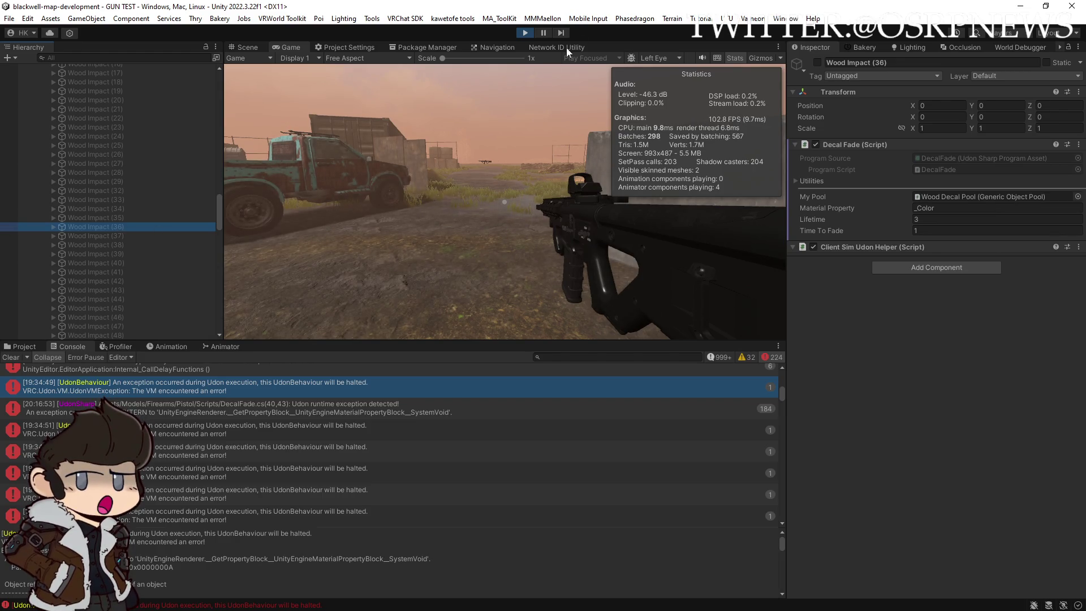
left_click(563, 138)
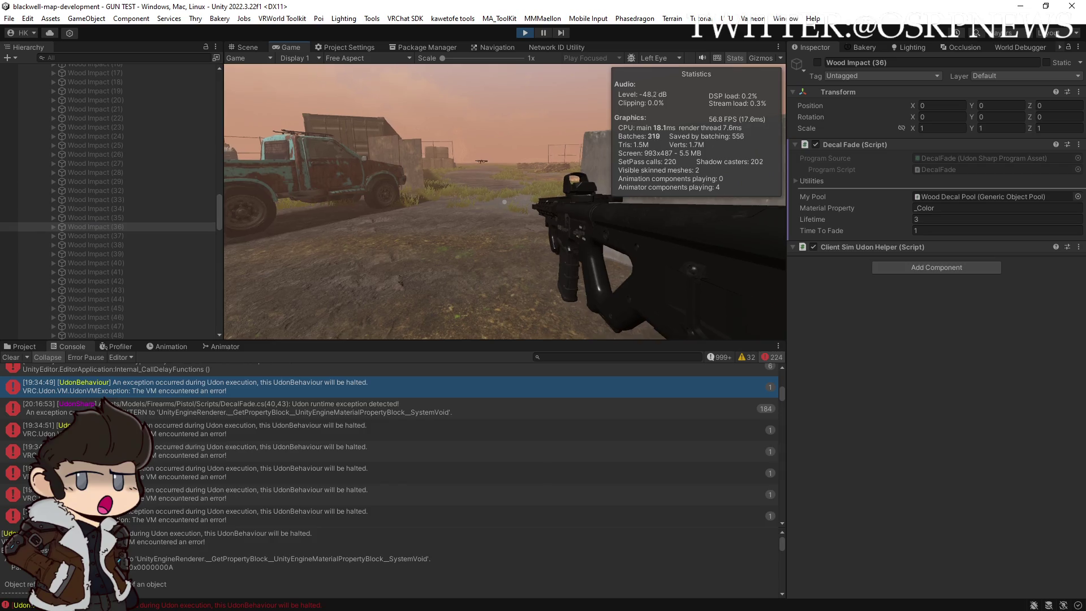
Fire two shots at the wooden wall, then step back and move left and right to view the hits
left_click(505, 202)
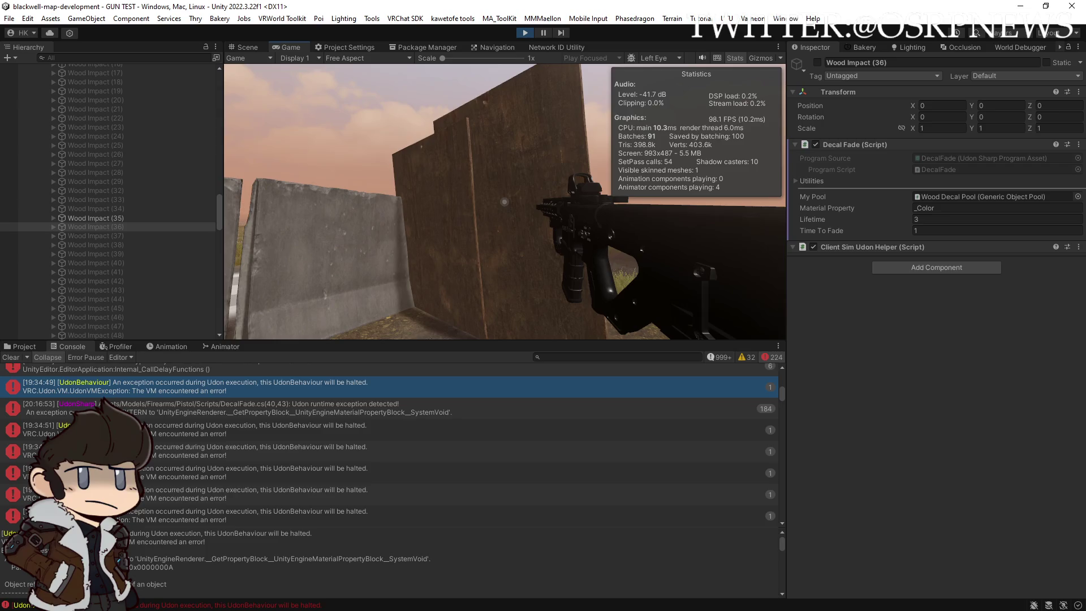
left_click(504, 202)
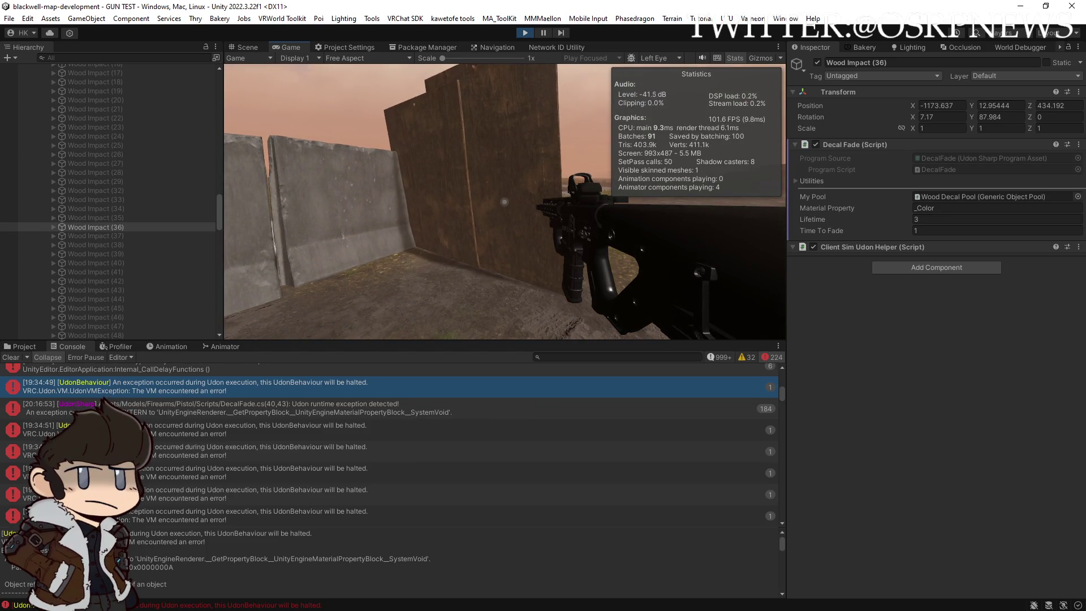
key("s")
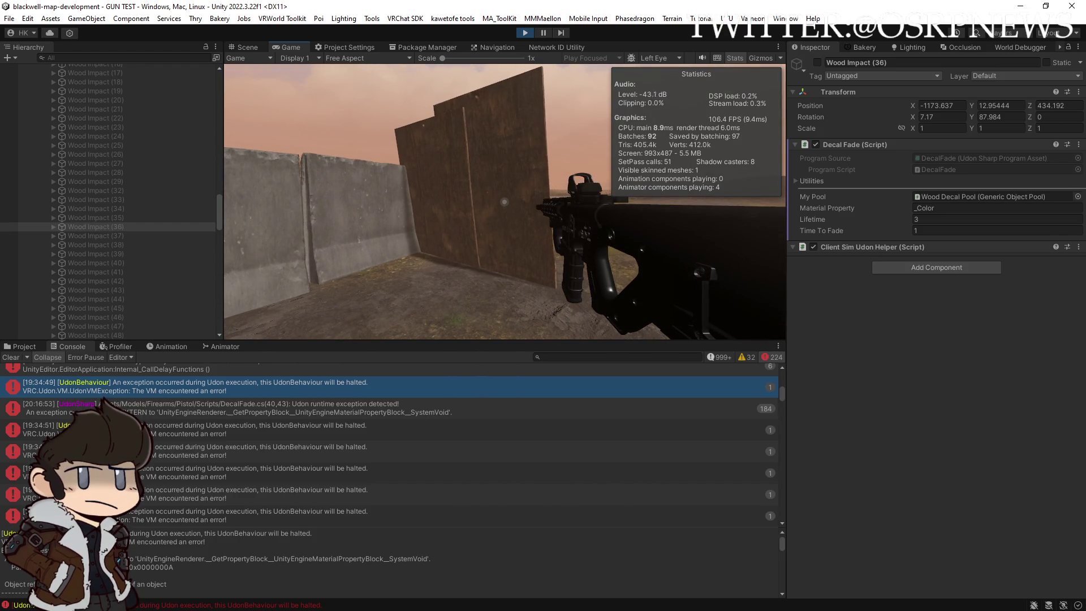
key("a")
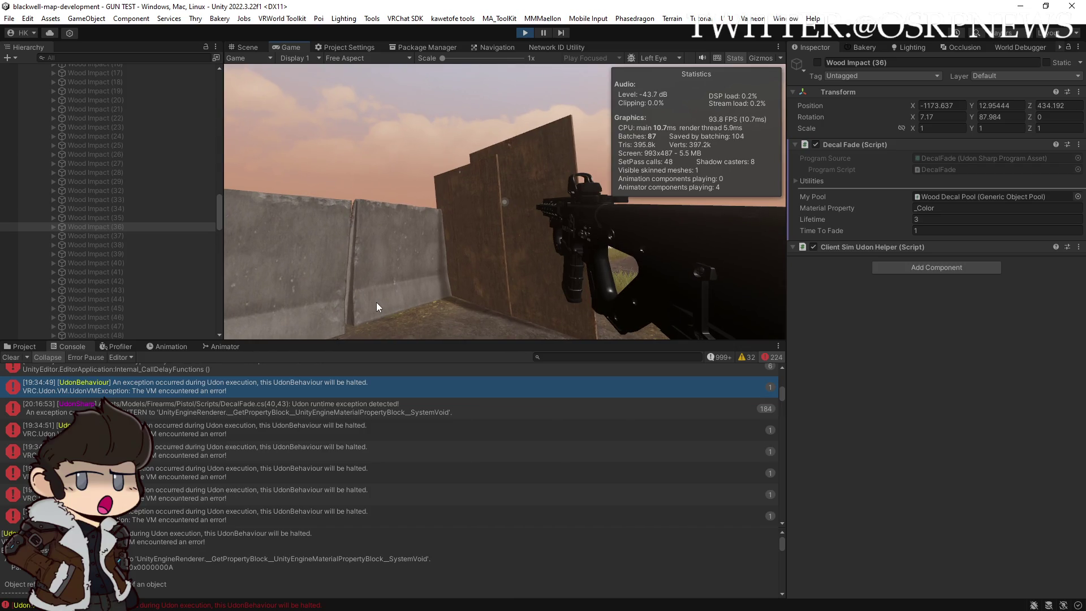
key("d")
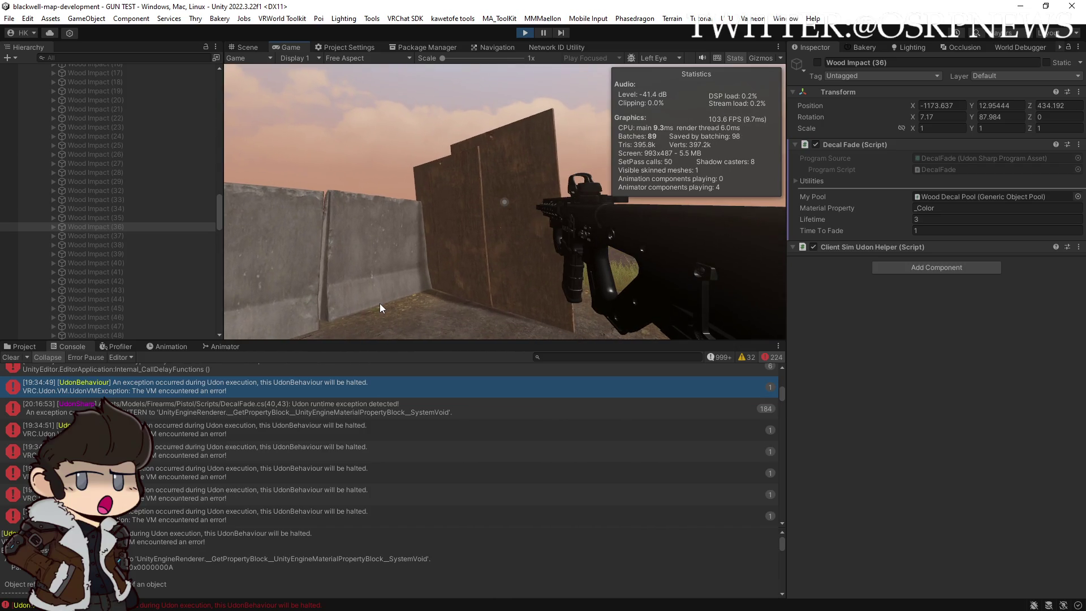
left_click(53, 227)
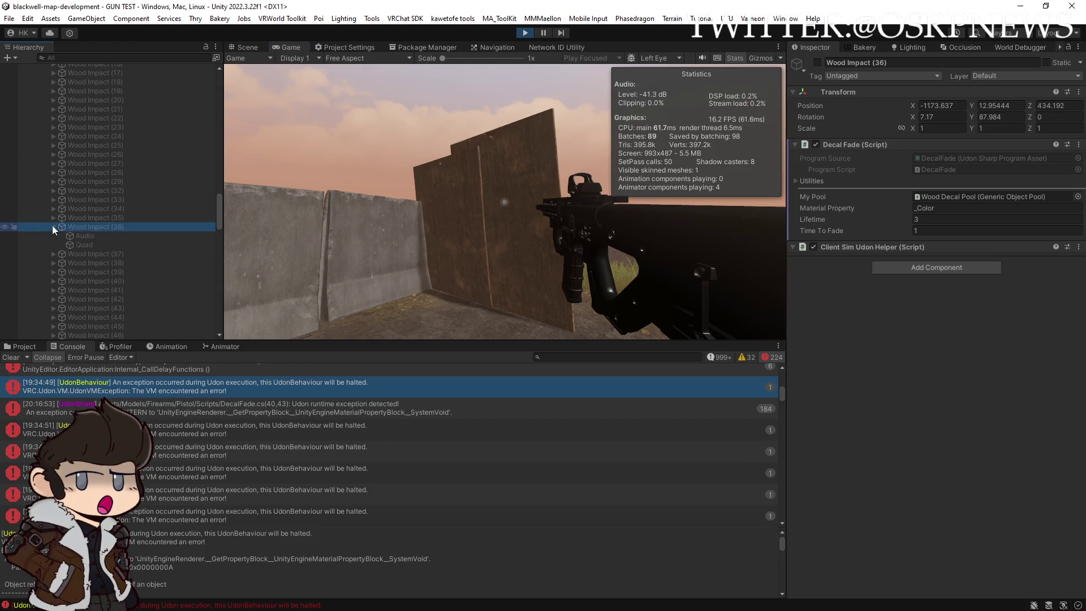
Inspect Wood Impact (36) and its Quad child, which has a Quad mesh but no material
key("Down")
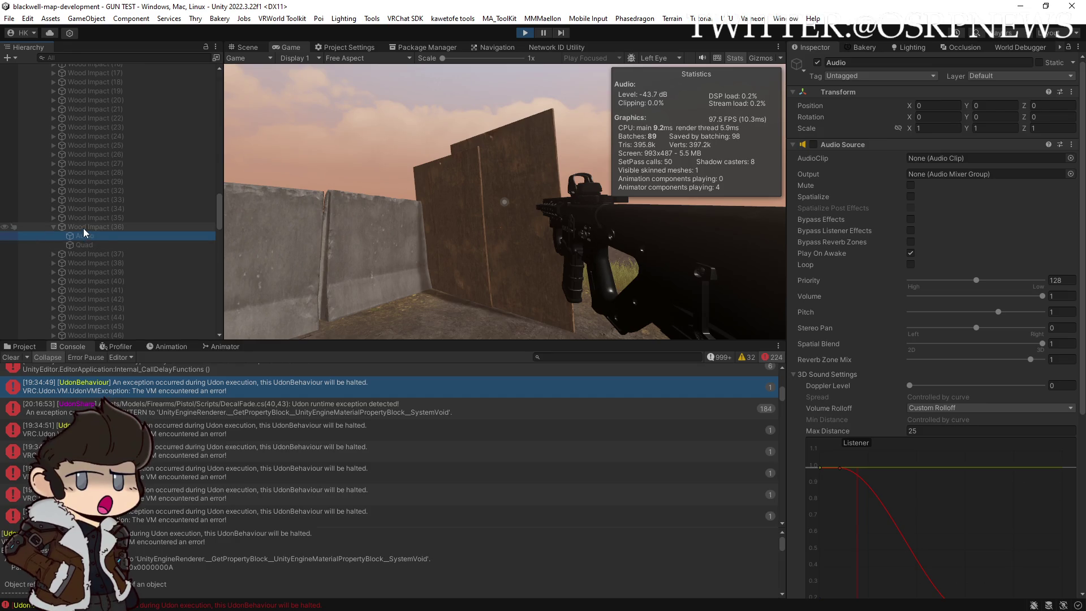
left_click(83, 228)
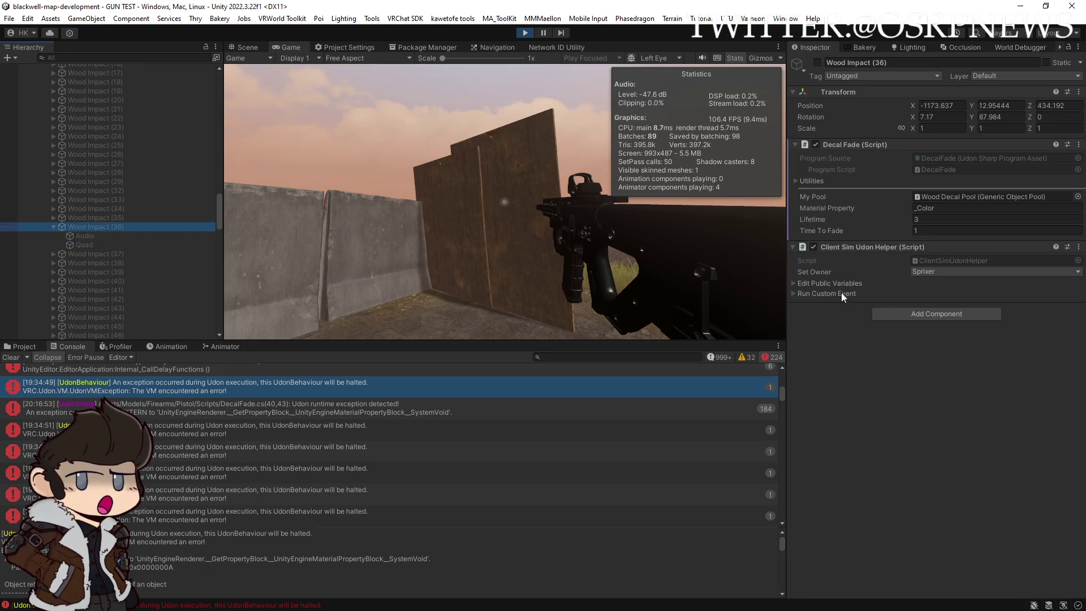
left_click(137, 246)
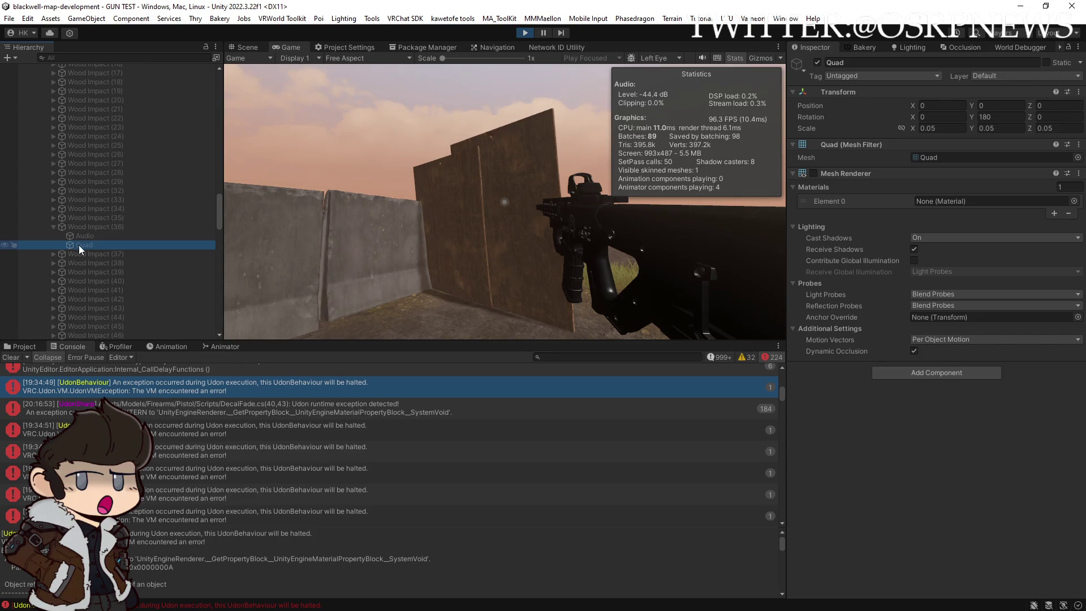
left_click(87, 224)
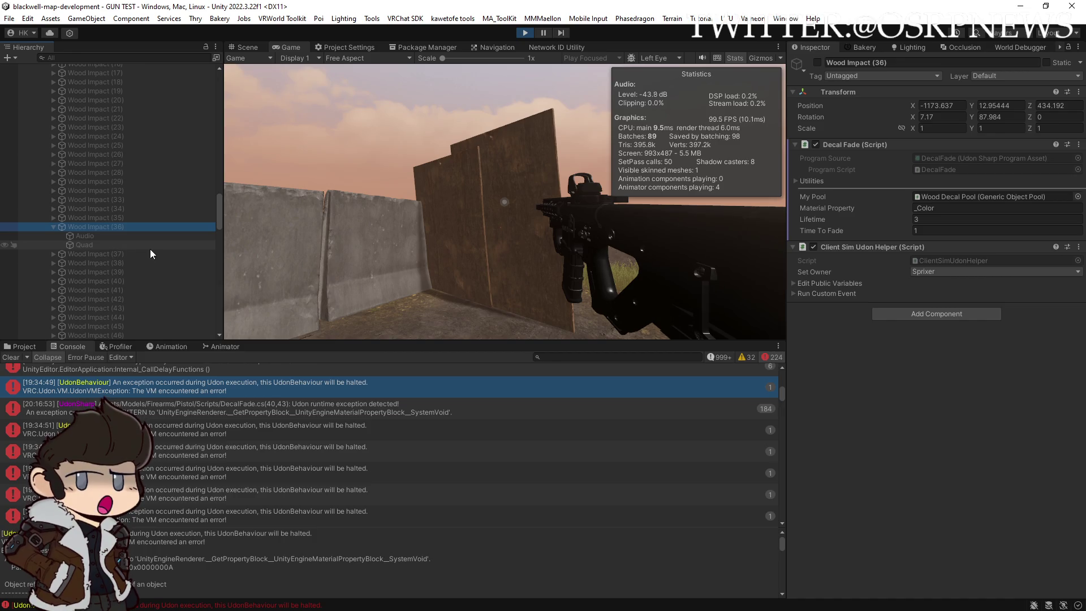
left_click(84, 244)
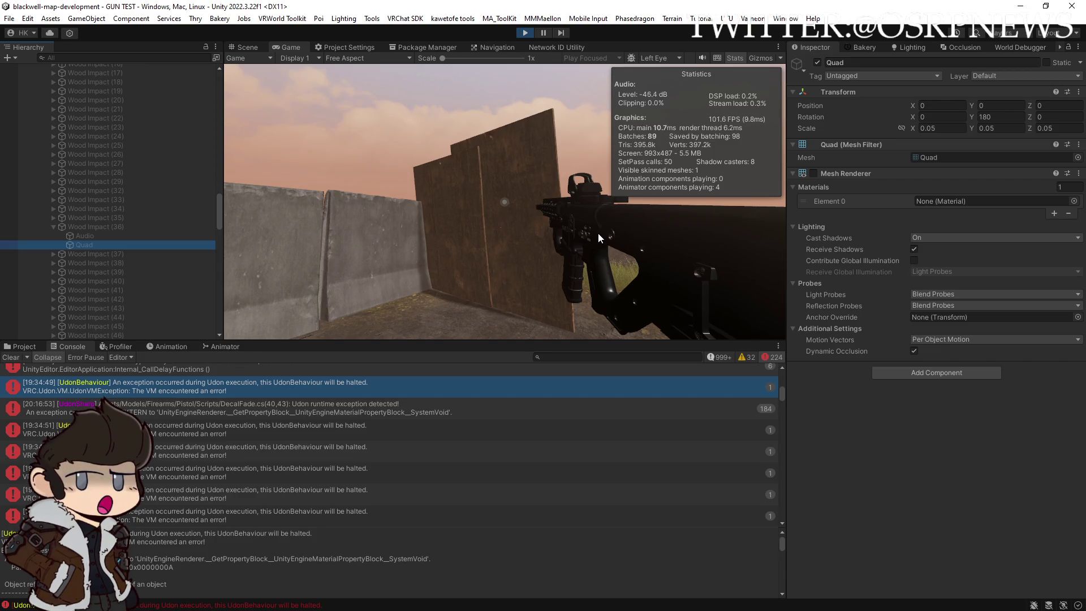
Fire several shots at the wooden walls, walking closer and back to view the impact marks
left_click(559, 267)
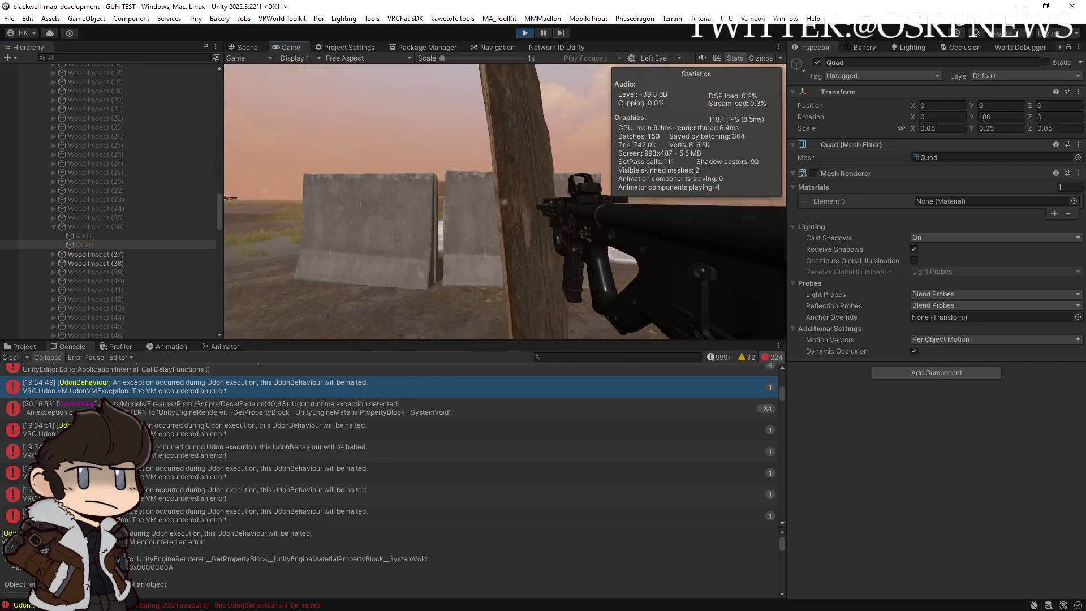
left_click(505, 202)
left_click(504, 201)
left_click(504, 201)
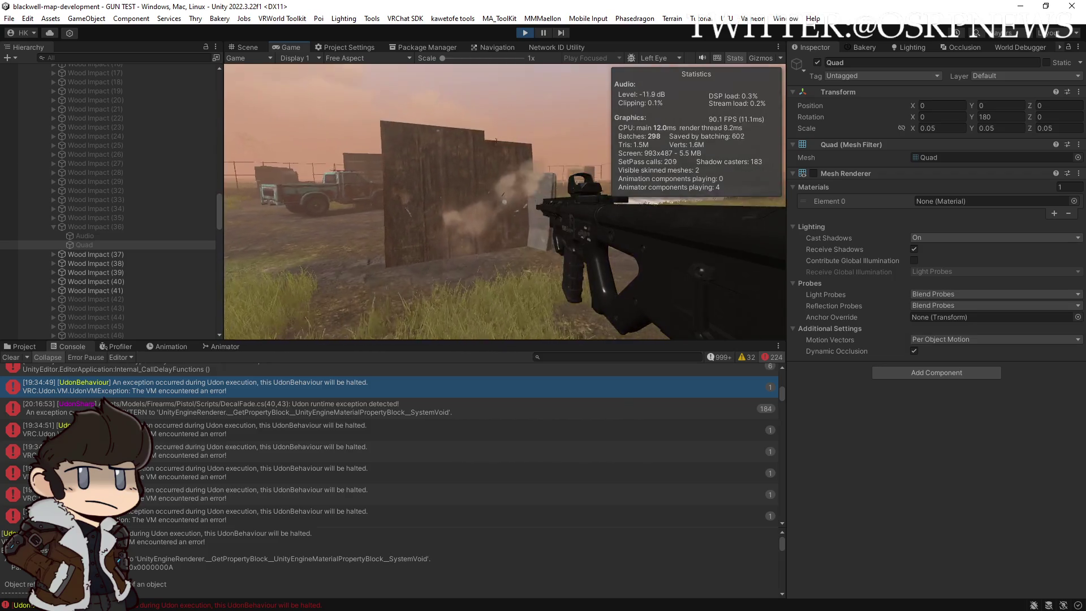
key("w")
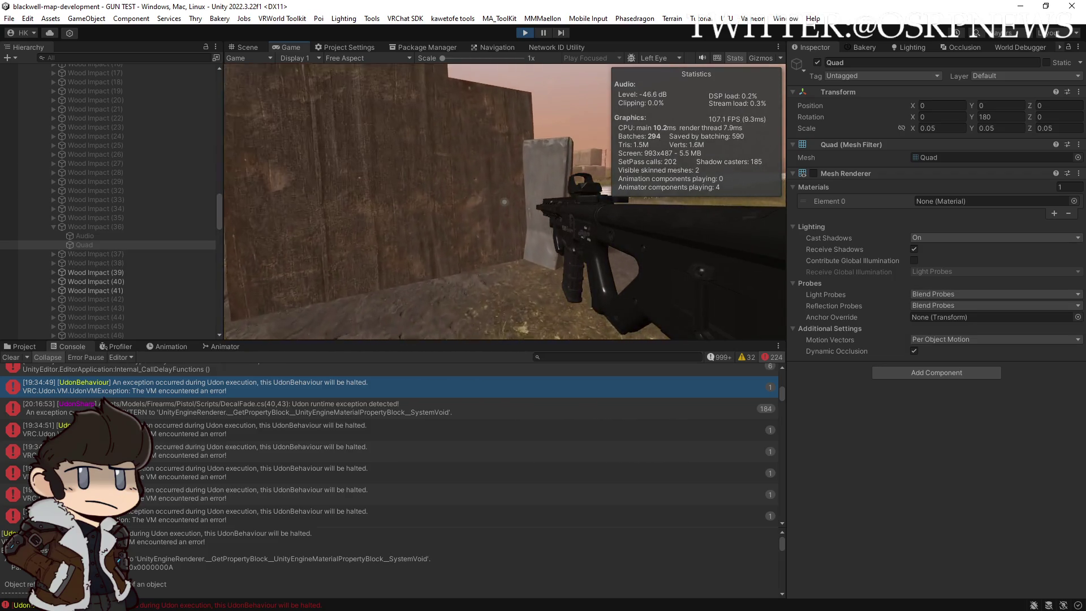
key("w")
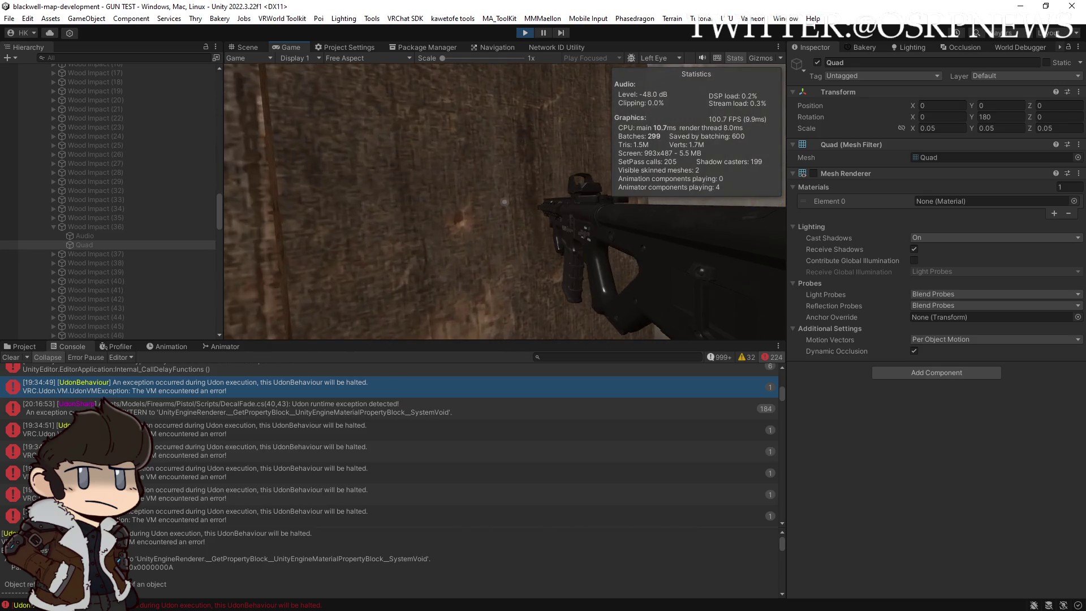
key("s")
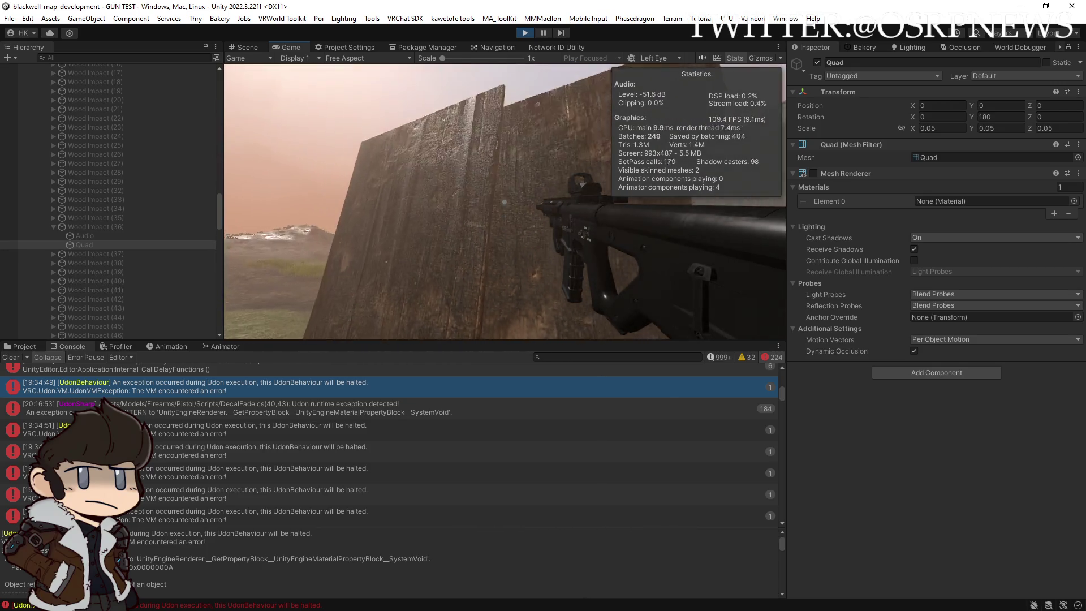
left_click(505, 201)
left_click(505, 201)
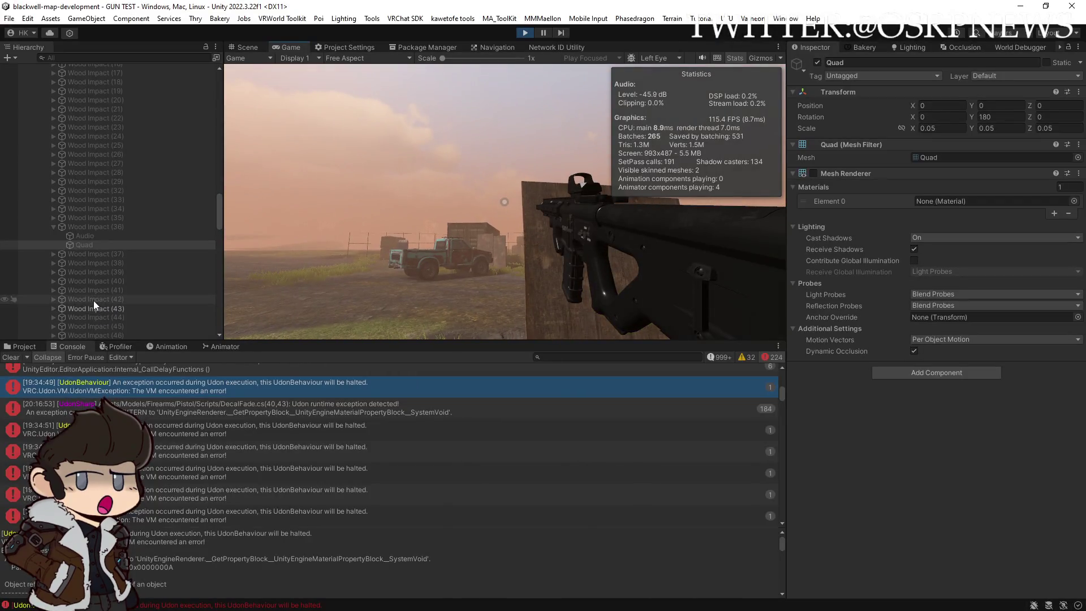
Compare My Pool across Wood Impact (42) back through Wood Impact (32)
left_click(93, 301)
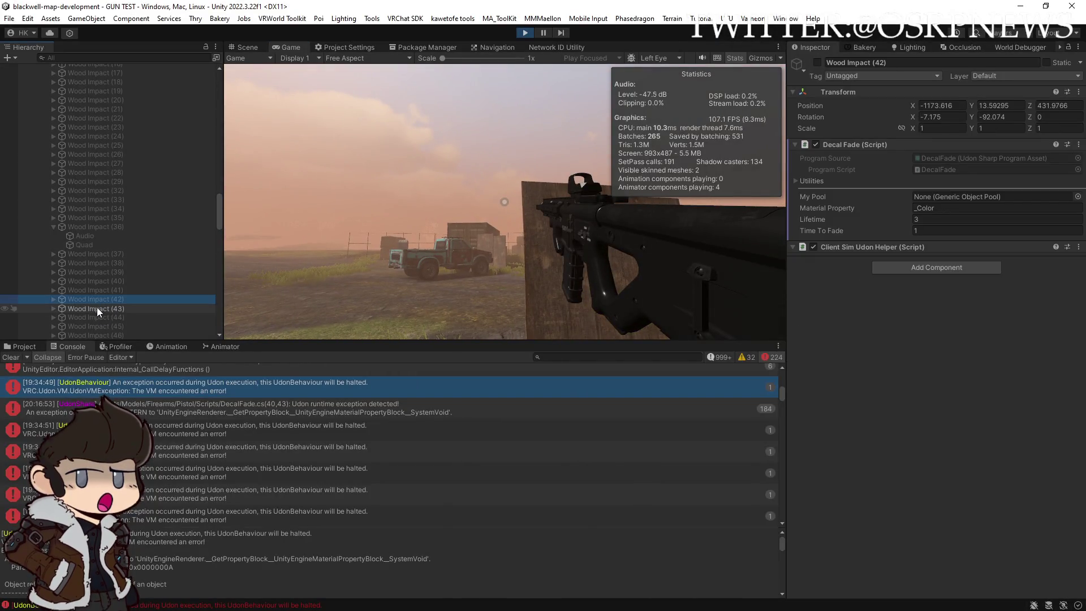
left_click(94, 281)
left_click(93, 264)
left_click(94, 254)
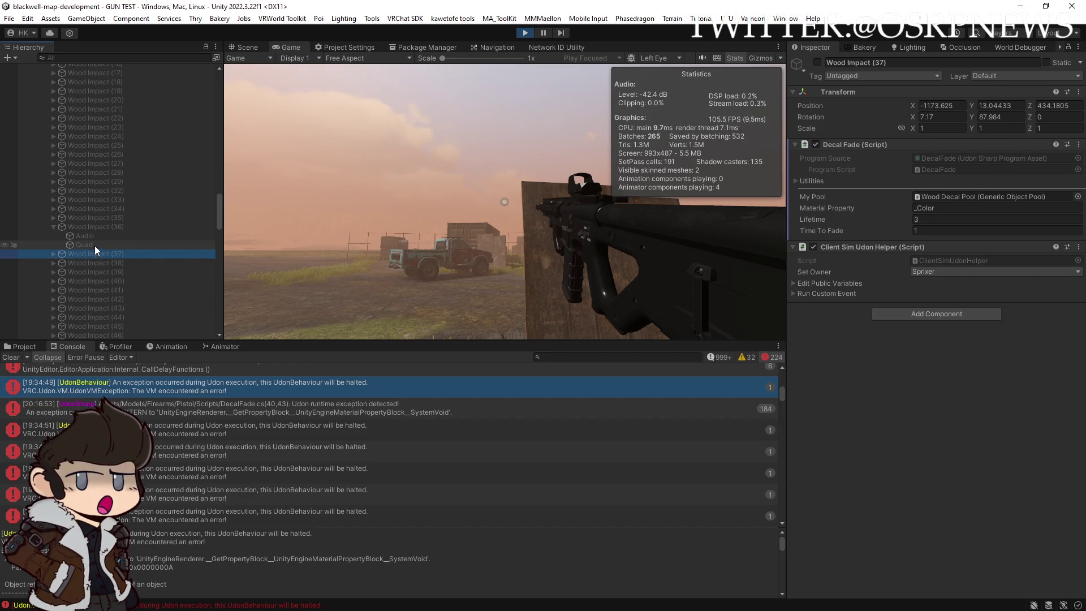
left_click(90, 227)
left_click(102, 218)
left_click(103, 208)
left_click(99, 191)
Check Wood Impact (43), (44), (45) and (47), then fire a test shot at the wooden wall
left_click(83, 309)
scroll(89, 308, "down", 3)
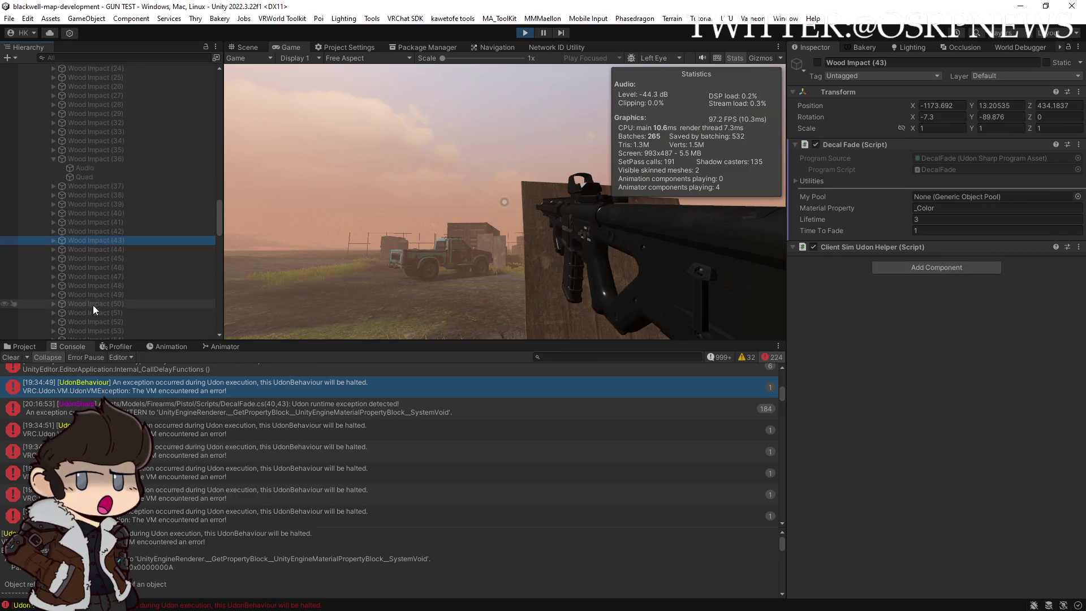
left_click(74, 252)
left_click(77, 263)
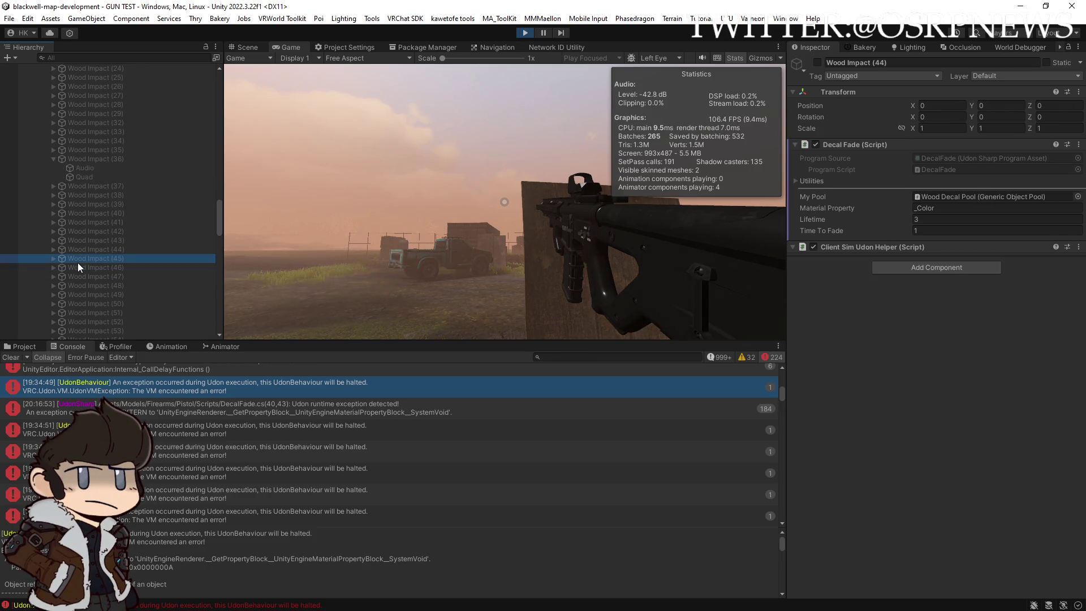
left_click(79, 273)
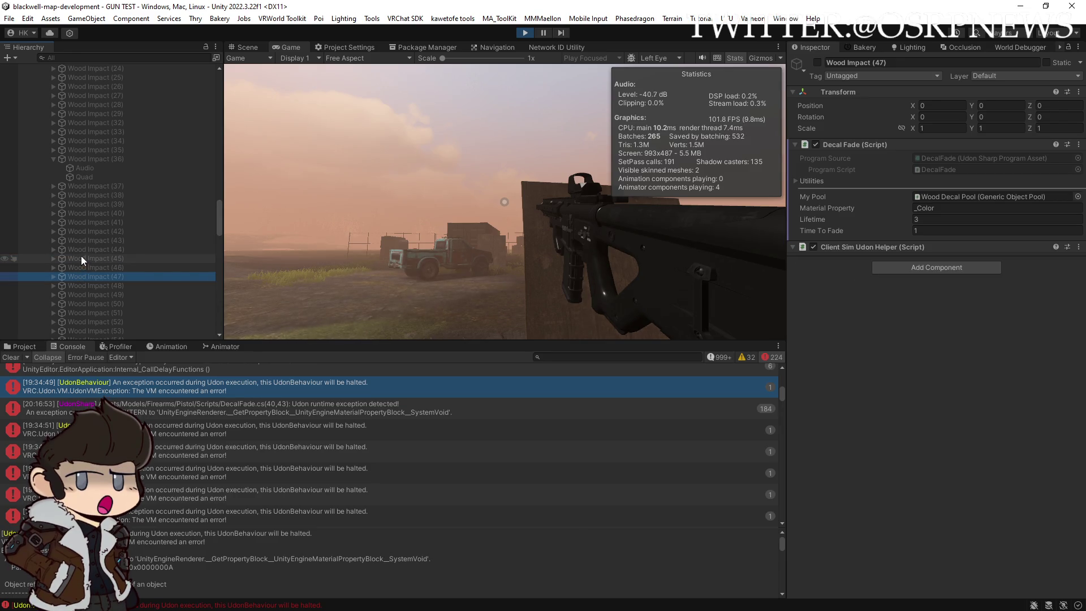
left_click(561, 287)
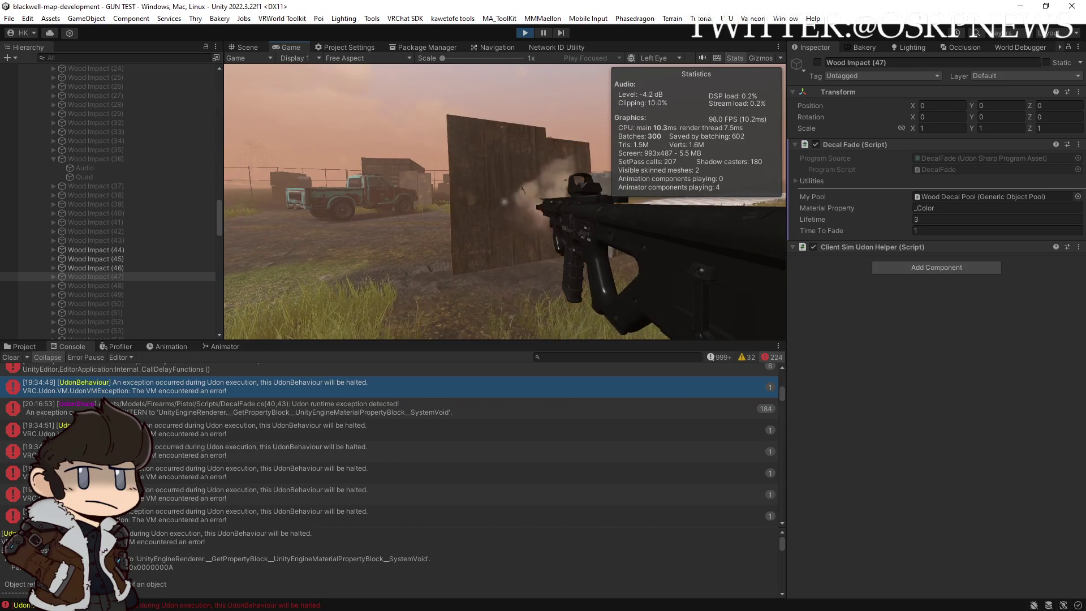
left_click(504, 201)
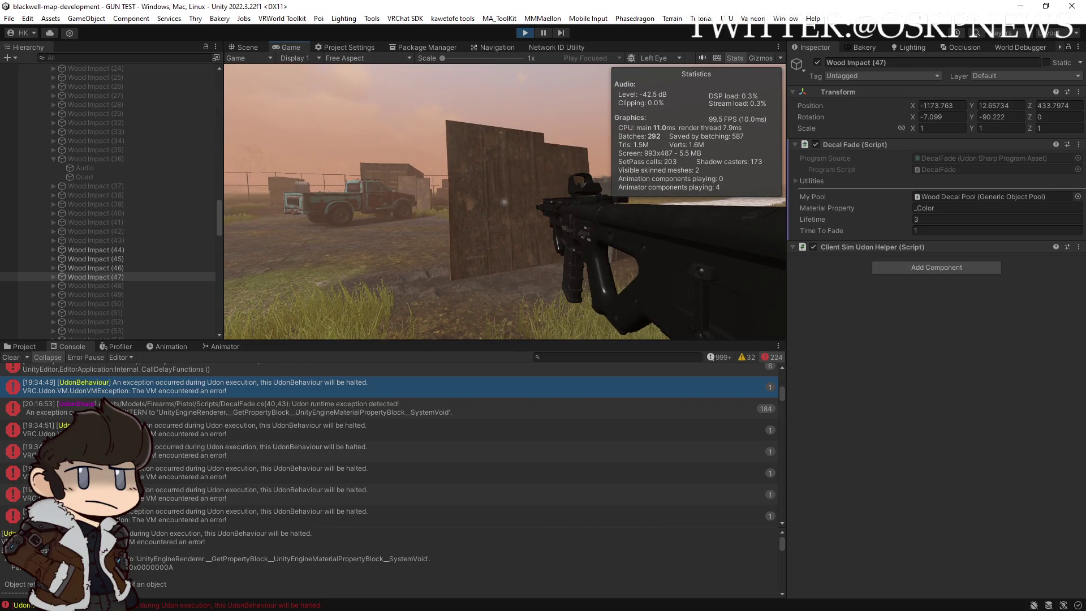
key("w")
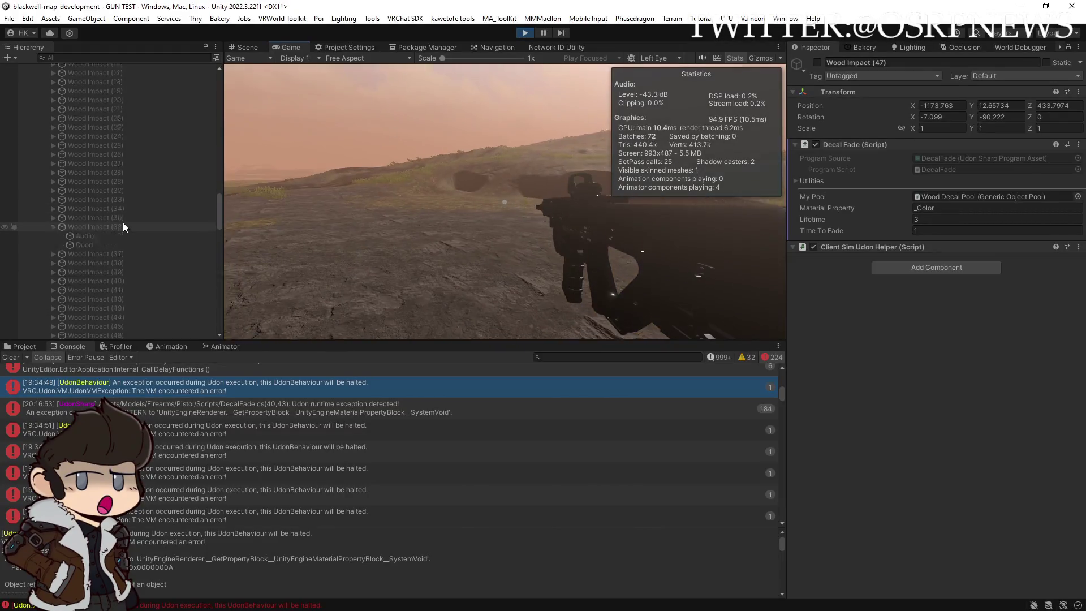
scroll(123, 227, "up", 15)
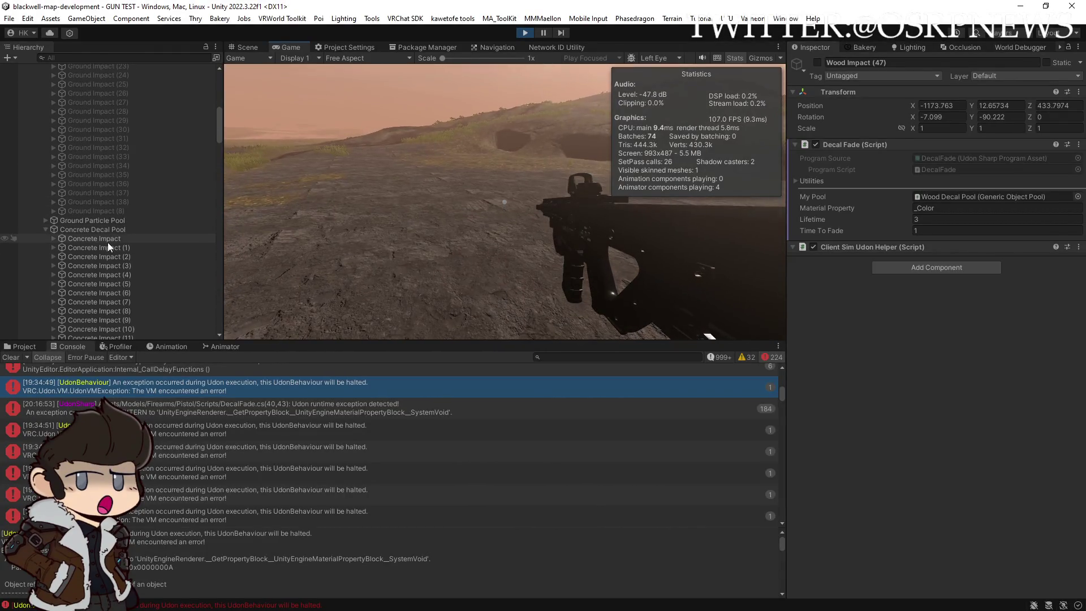
Step through Concrete Impact (5), (30), (44), (58) and (57) in the Concrete Decal Pool
left_click(105, 285)
scroll(104, 277, "down", 6)
left_click(104, 252)
scroll(104, 251, "down", 4)
left_click(102, 242)
scroll(104, 244, "down", 3)
left_click(100, 228)
left_click(93, 272)
left_click(96, 295)
scroll(104, 286, "down", 3)
scroll(102, 280, "down", 3)
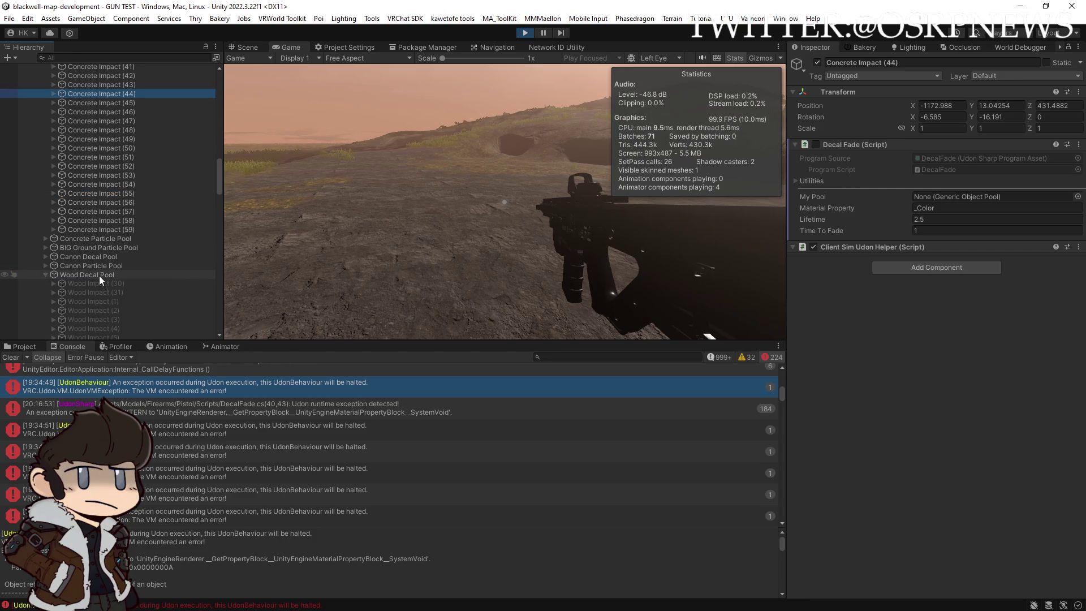
left_click(111, 227)
left_click(114, 219)
left_click(118, 211)
scroll(117, 198, "up", 20)
scroll(117, 196, "up", 3)
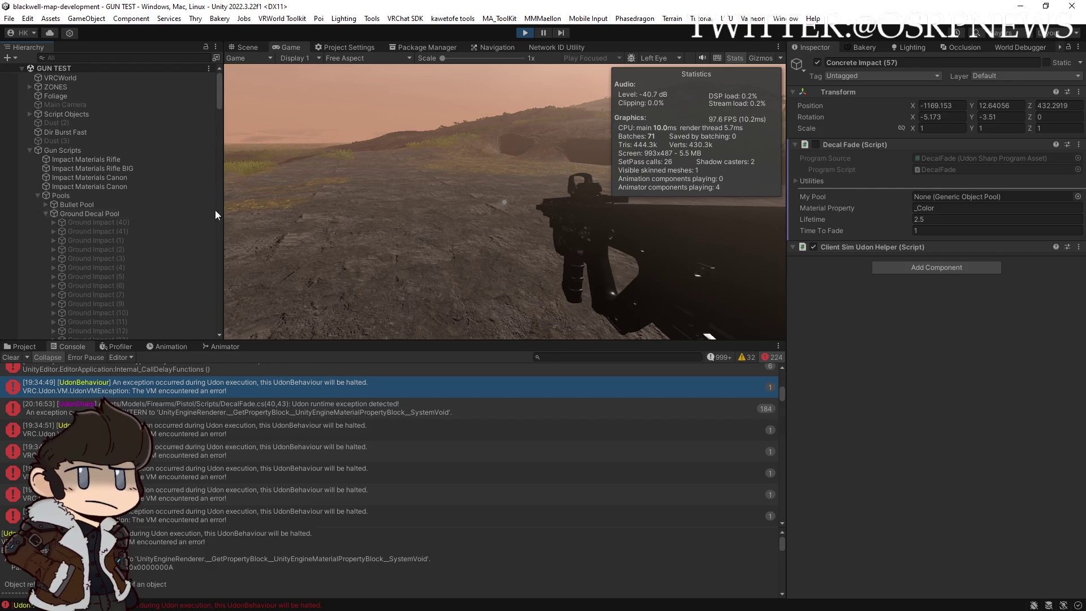
Fire three more shots at the wooden wall
left_click(402, 208)
left_click(504, 202)
left_click(504, 201)
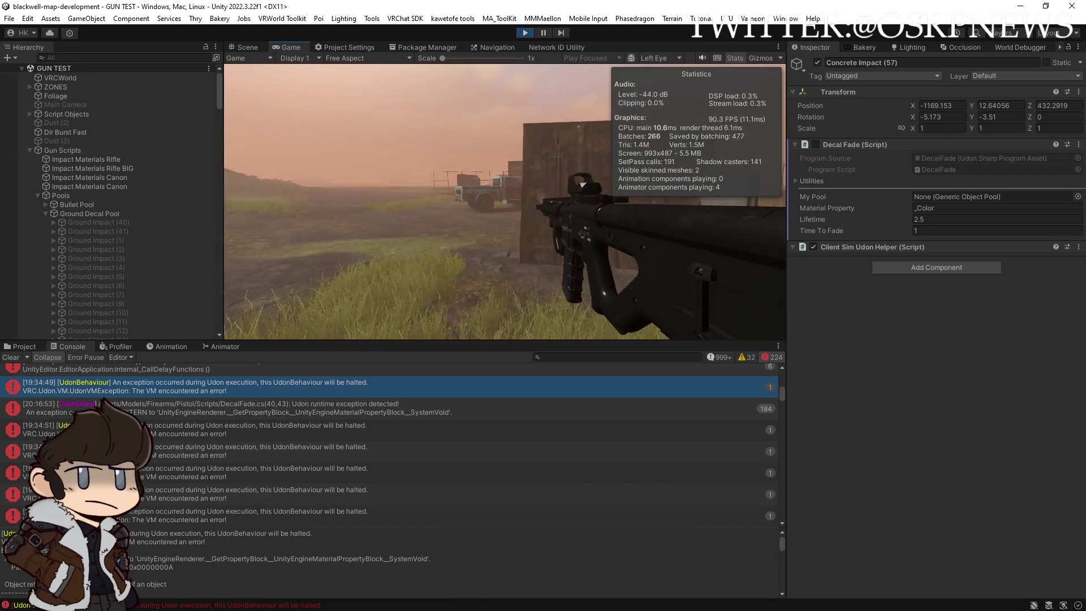
left_click(504, 201)
Fire five more shots at the wooden wall near the trucks
left_click(505, 201)
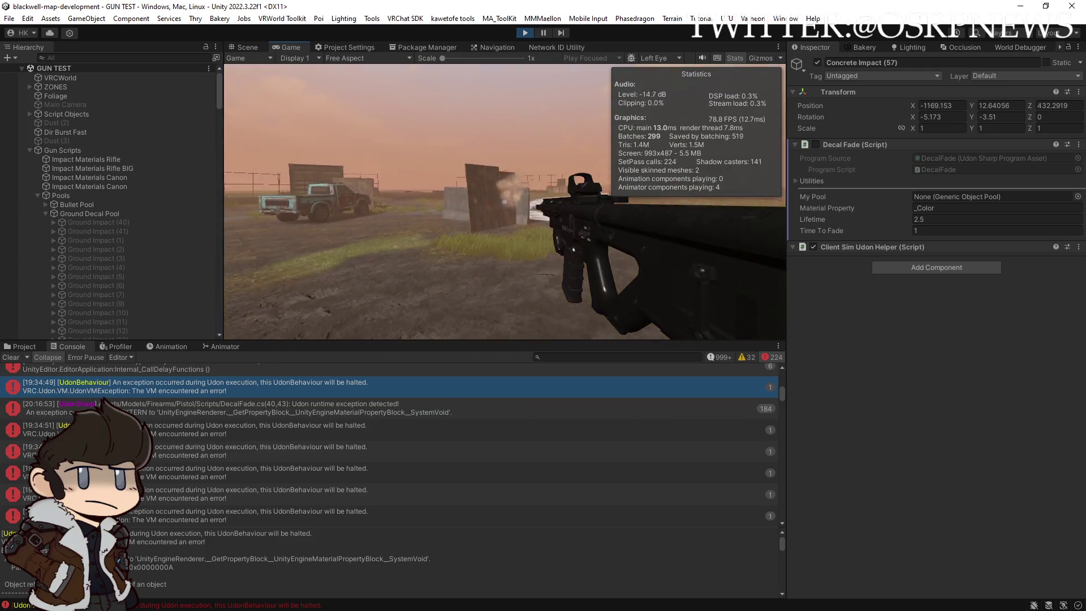
left_click(504, 201)
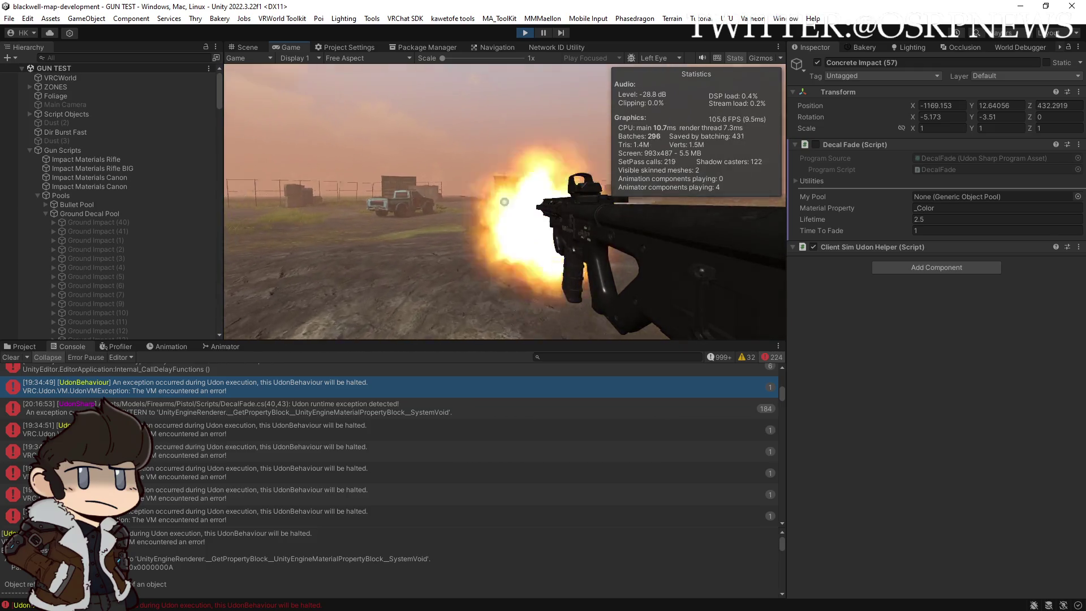
left_click(505, 202)
left_click(505, 202)
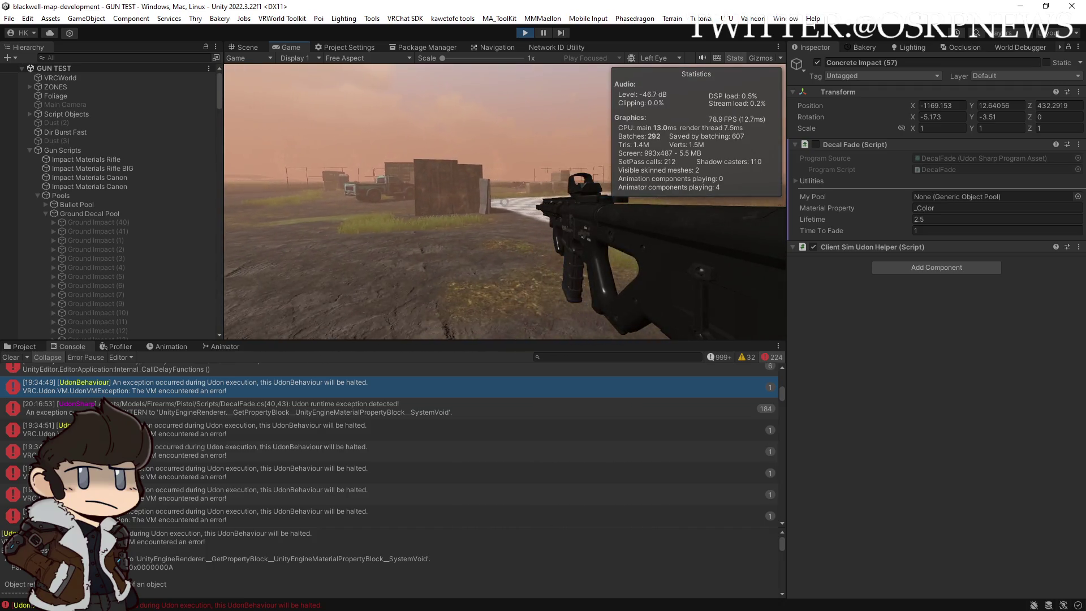
left_click(505, 201)
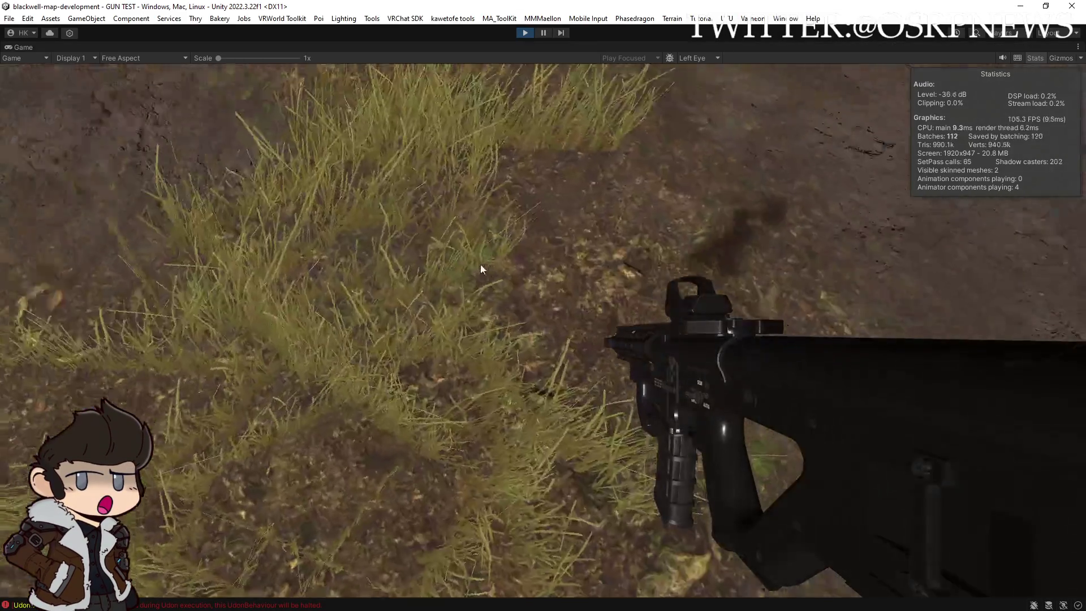
left_click(480, 264)
key("w")
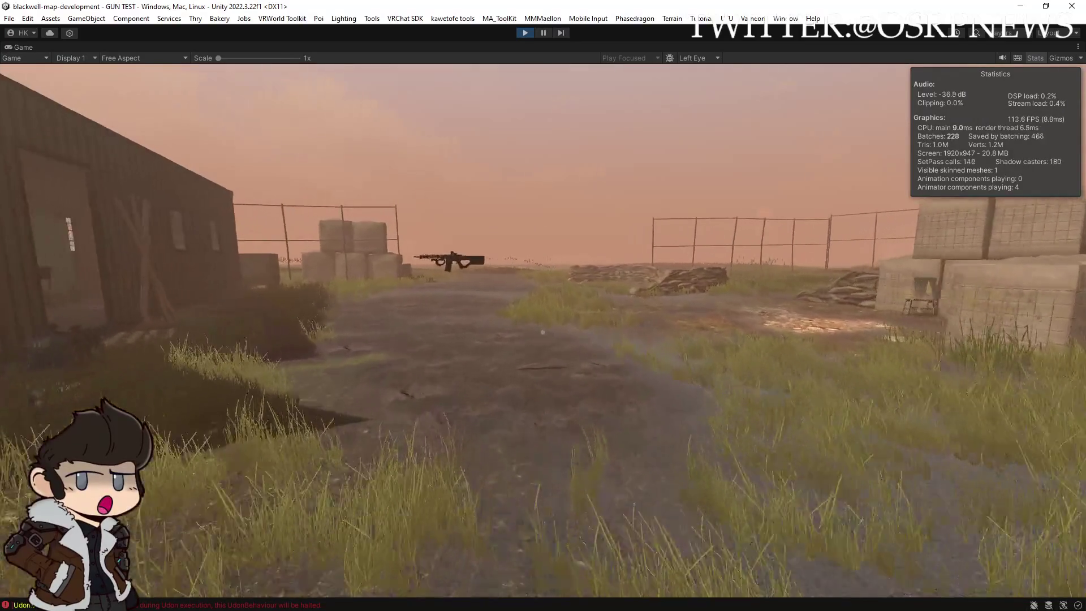
key("w")
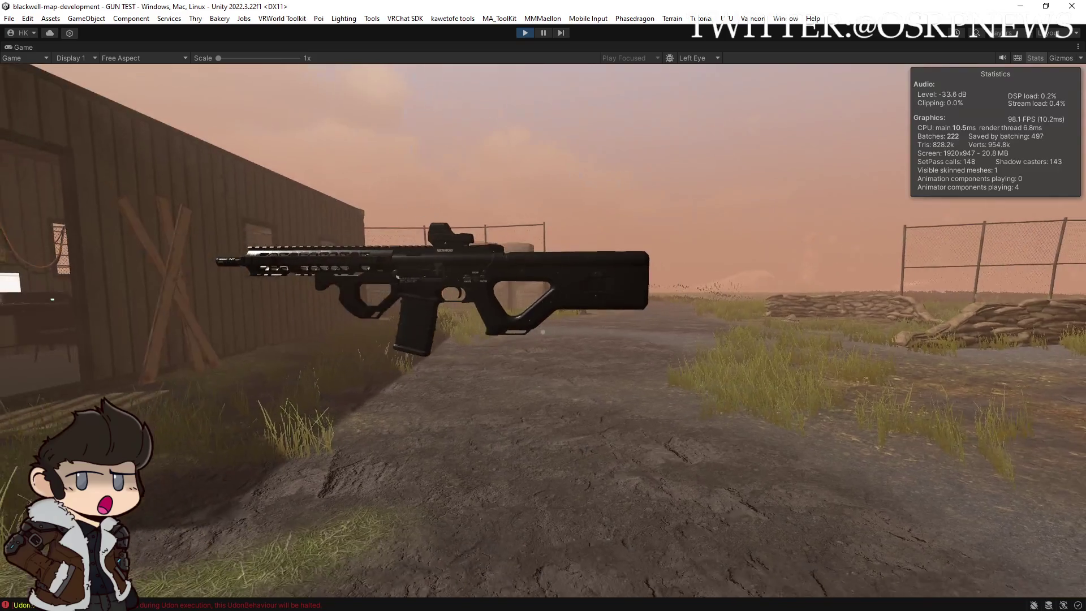
left_click(543, 332)
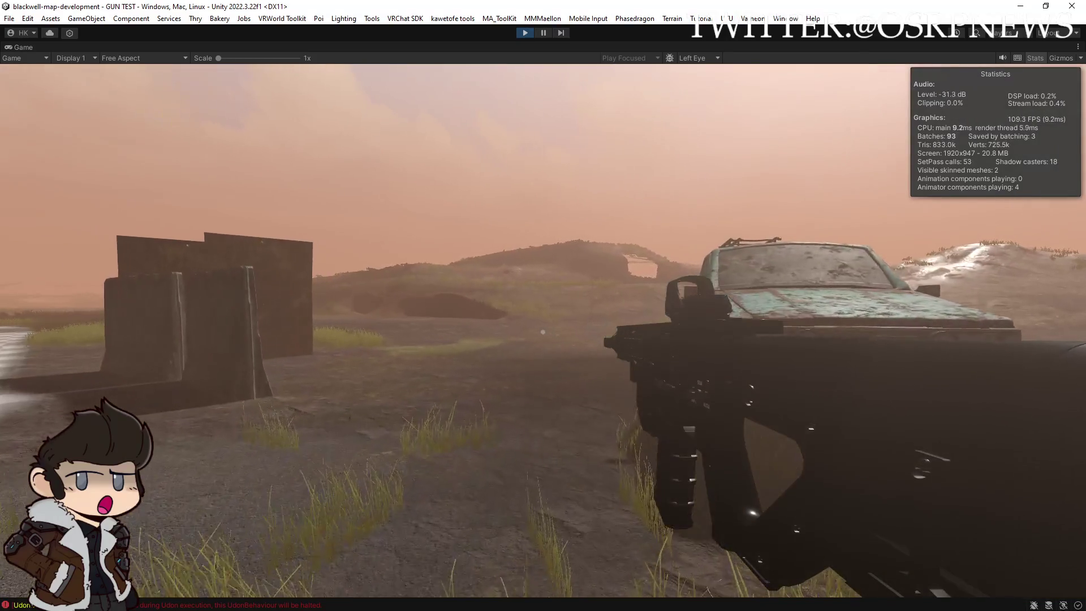
key("w")
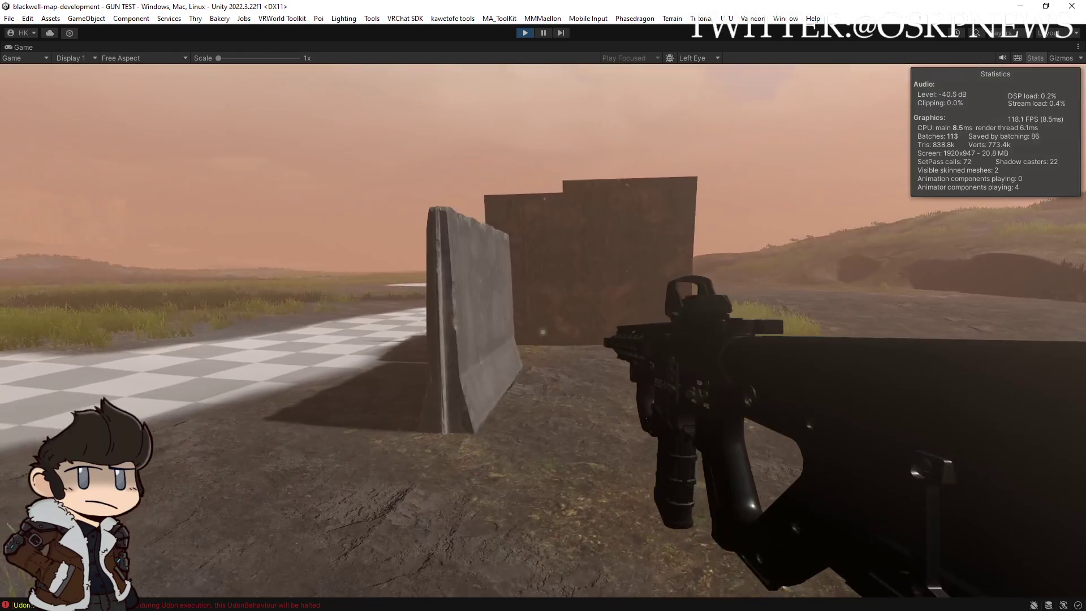
key("a")
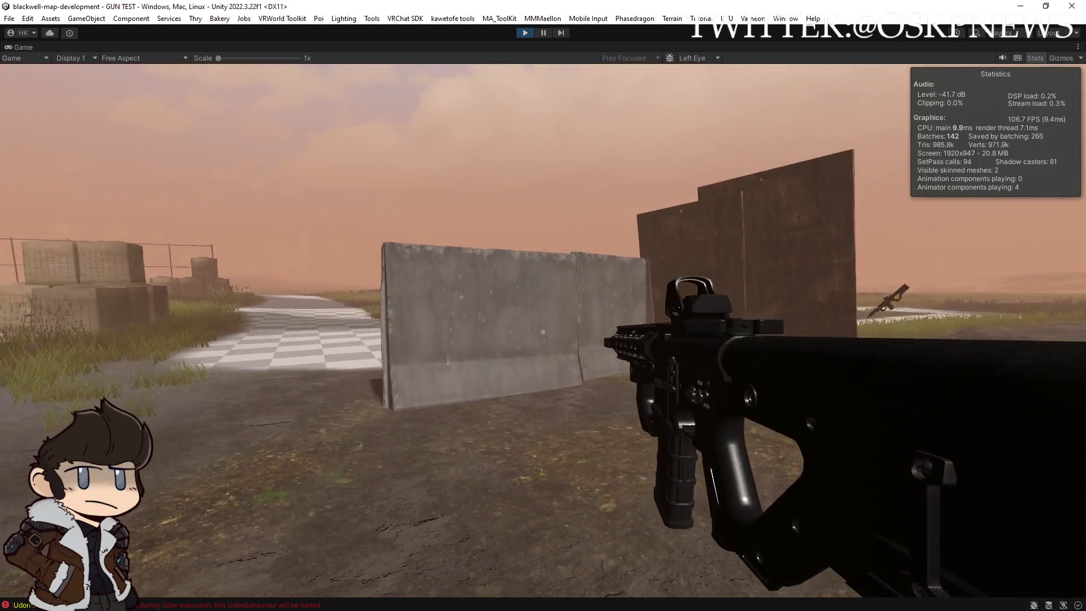
key("s")
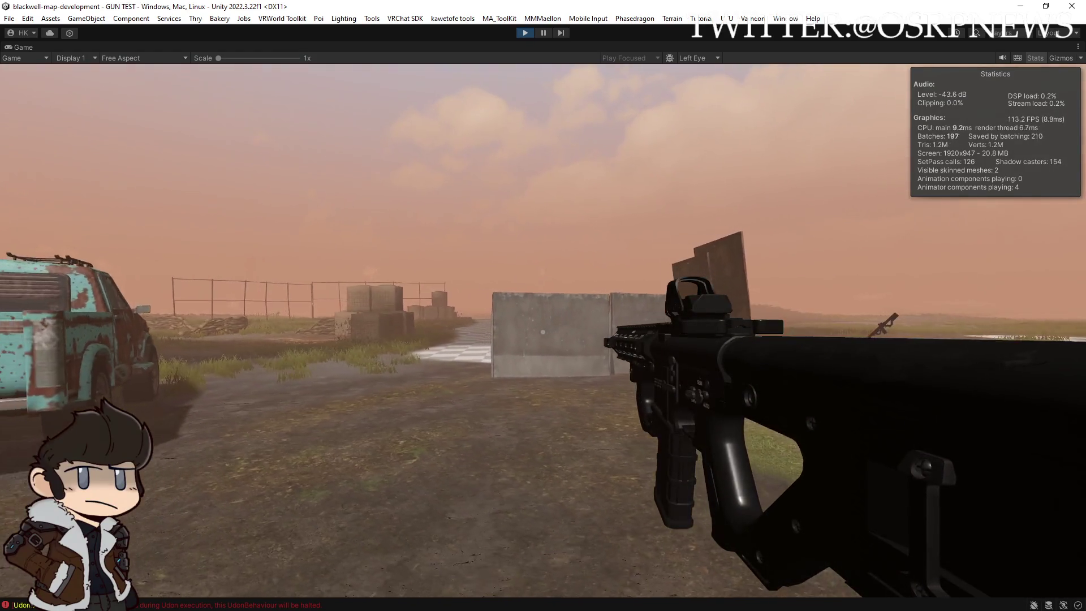
key("w")
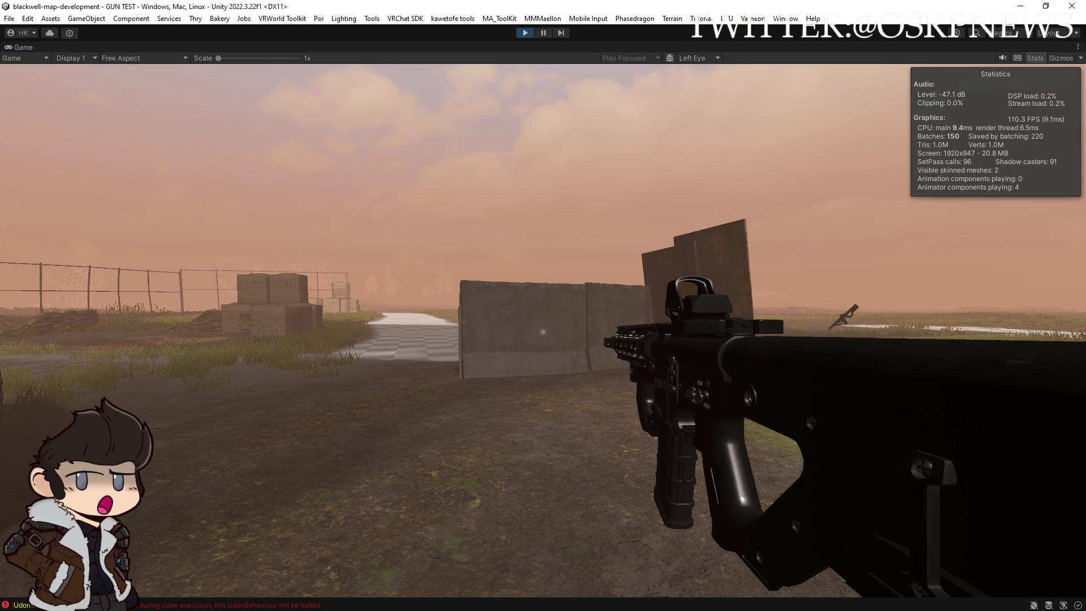
key("w")
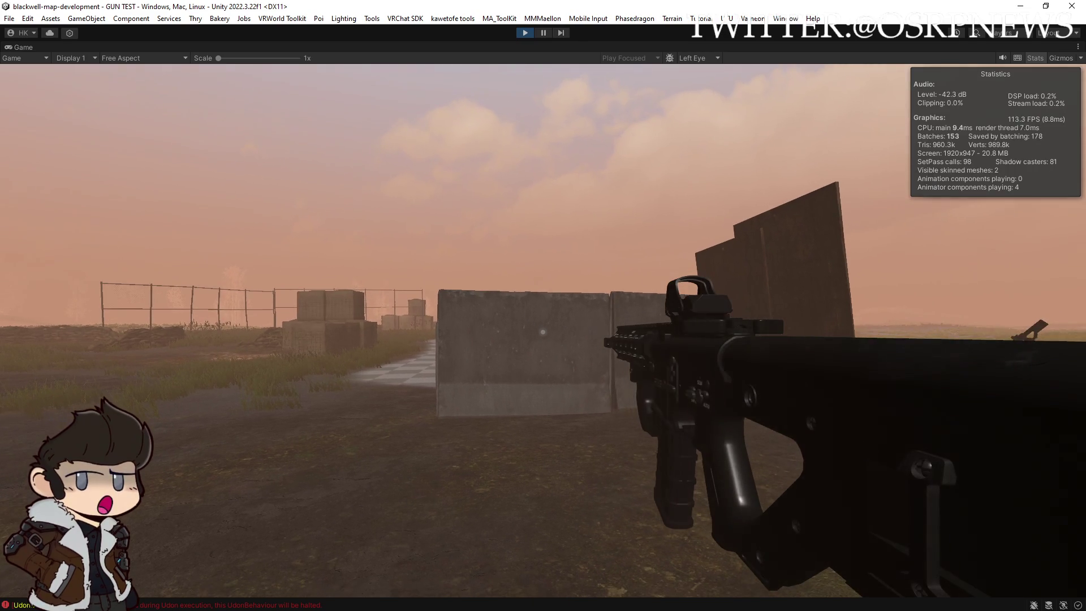
key("w")
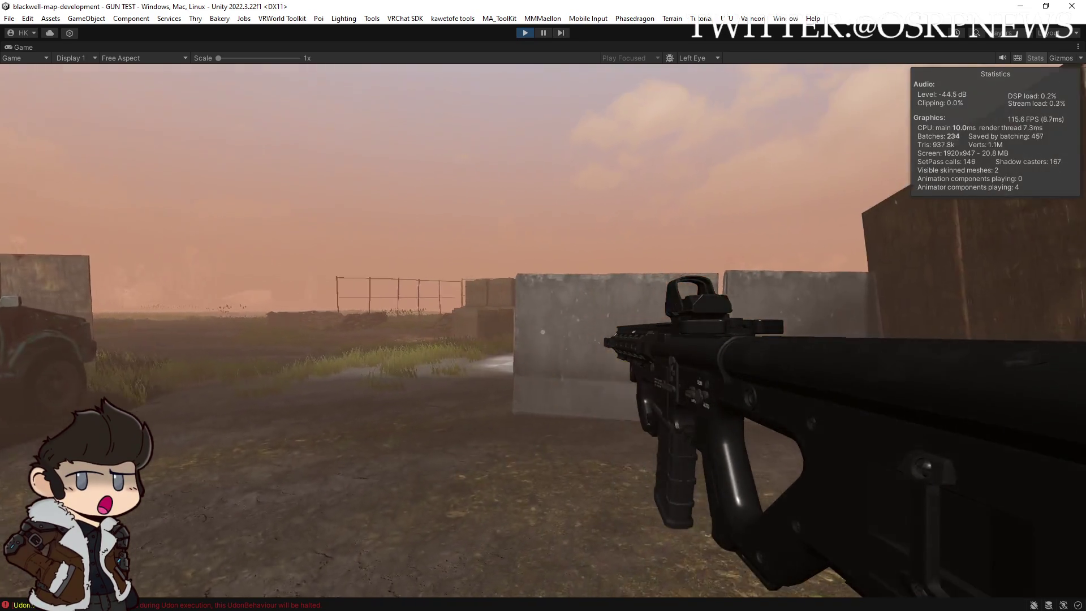
key("s")
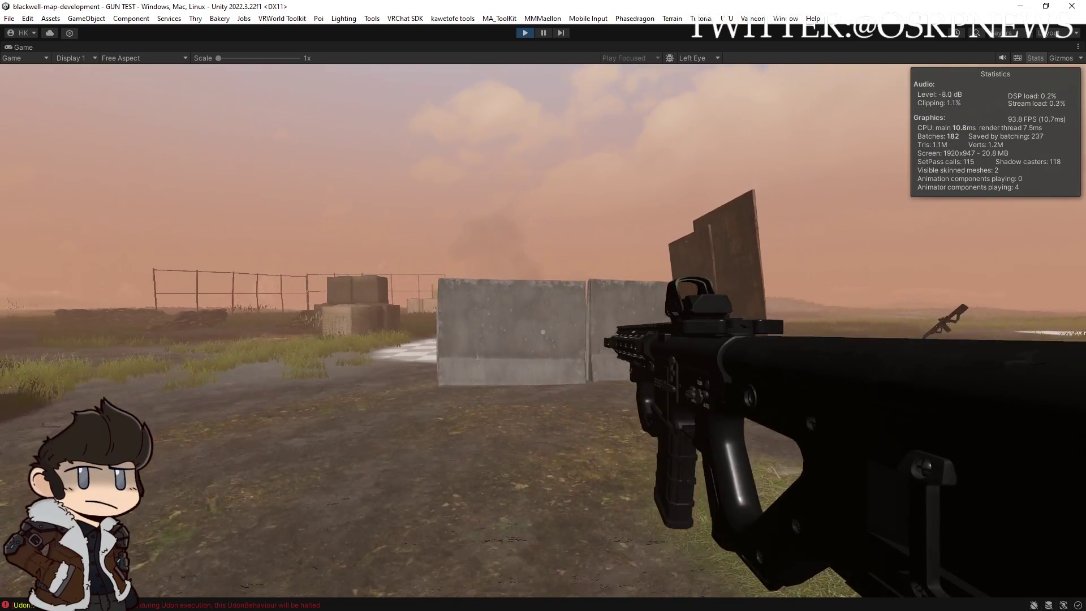
Fire repeated rifle shots at the concrete walls and barriers from mid-range
left_click(543, 332)
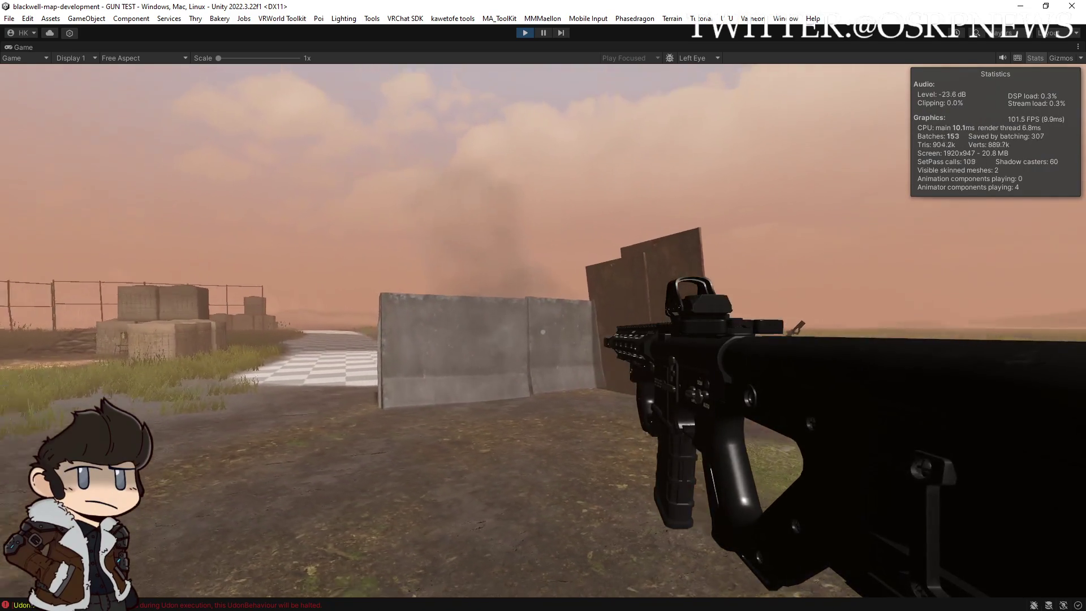
left_click(543, 332)
key("w")
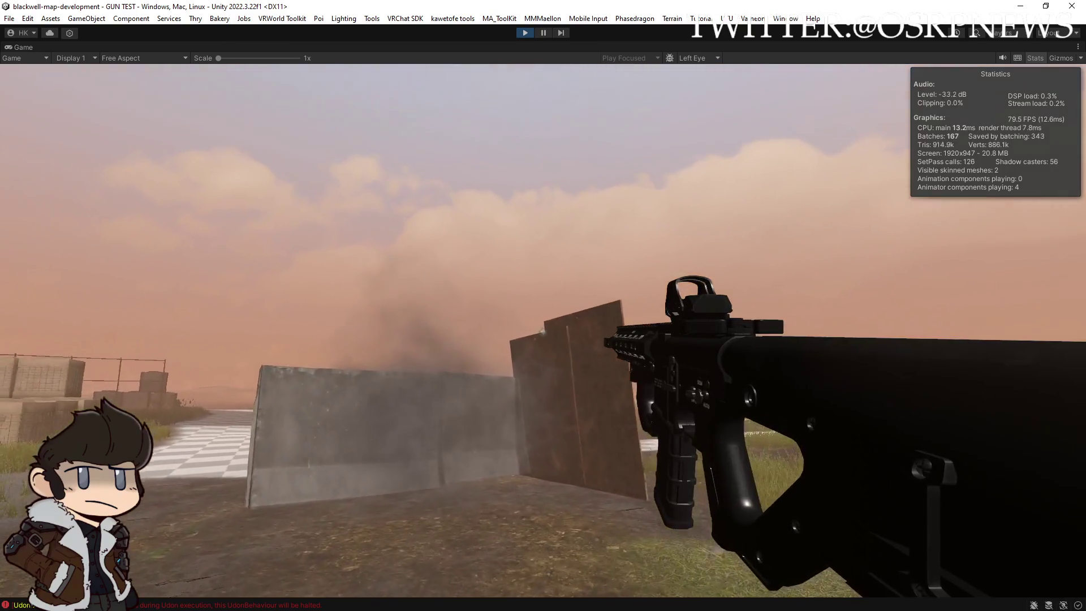
key("s")
left_click(542, 333)
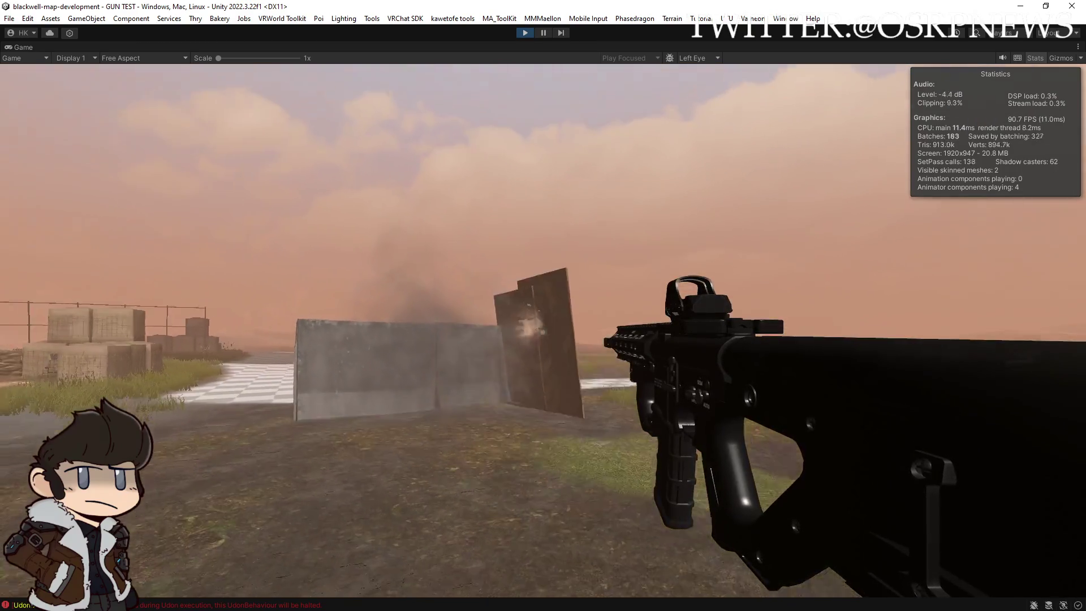
left_click(543, 332)
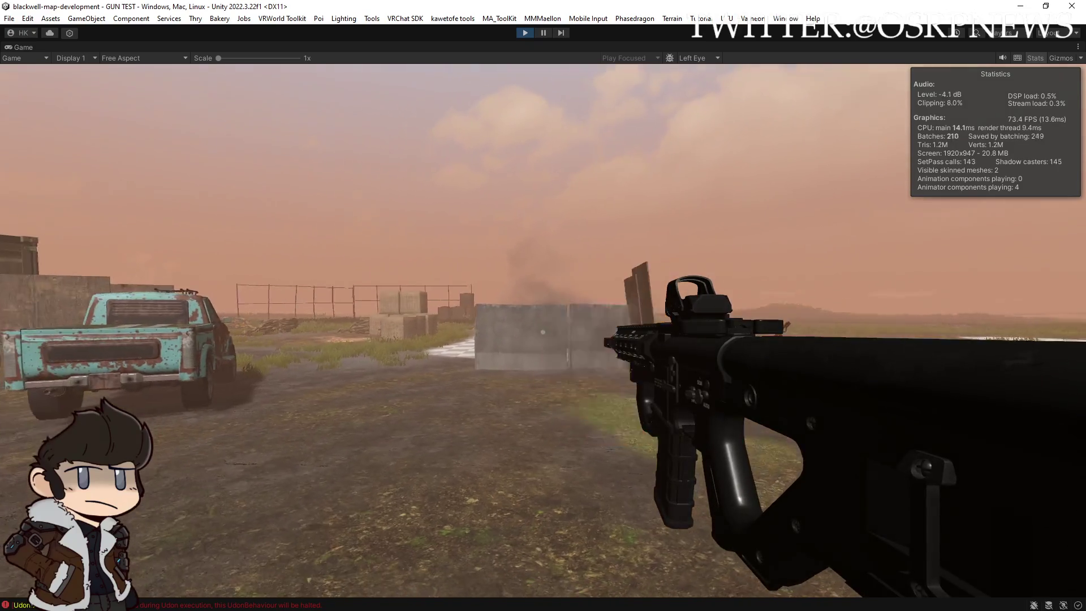
left_click(543, 332)
left_click(543, 332)
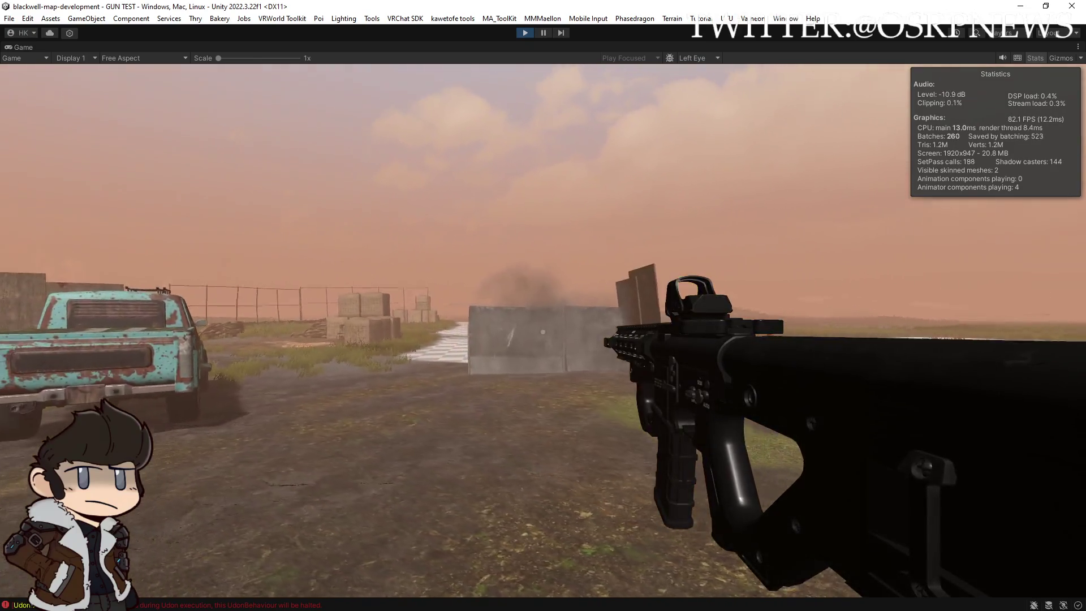
left_click(543, 332)
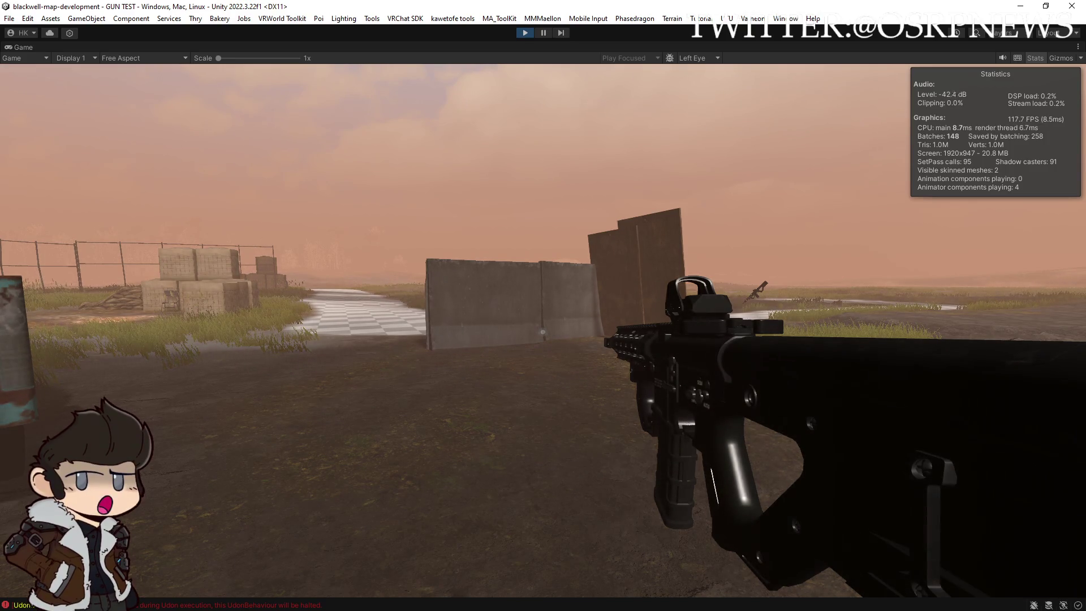
Walk up to the concrete barrier and shoot it and the wall in the gap at close range
key("w")
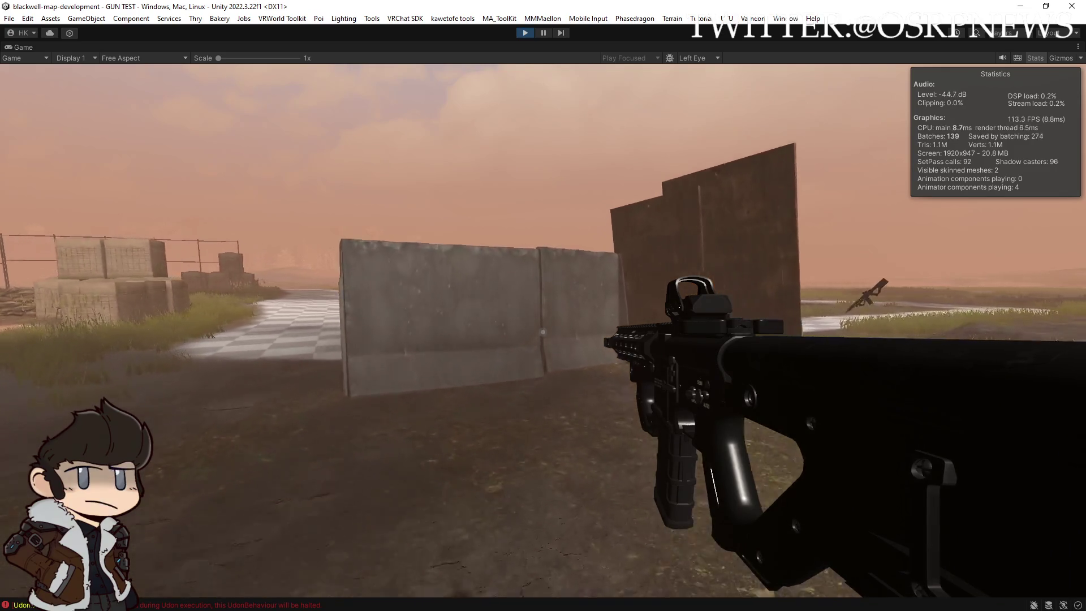
key("a")
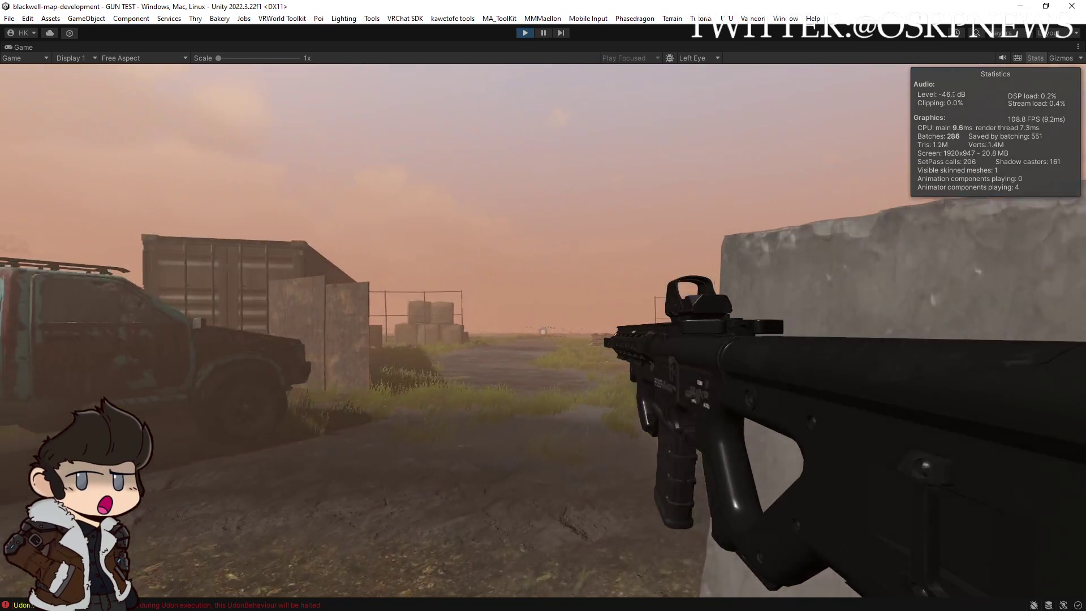
key("s")
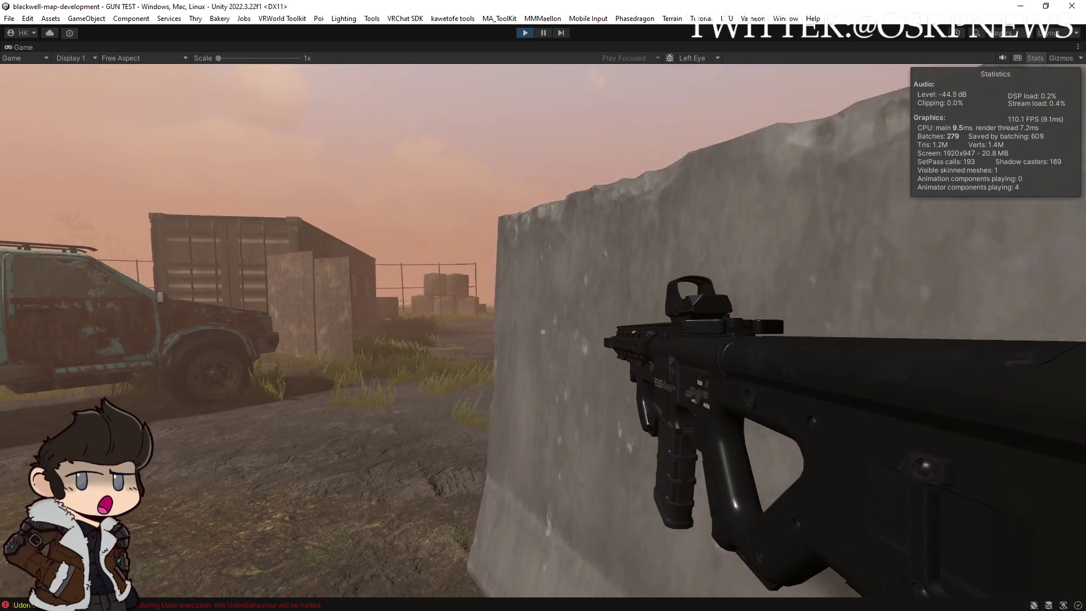
key("w")
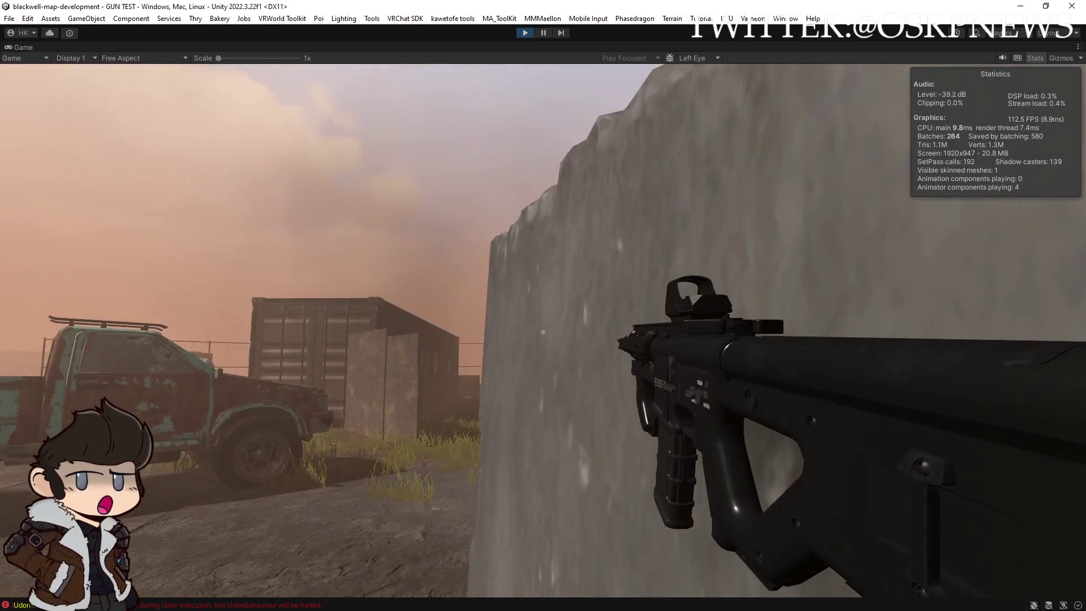
key("w")
left_click(543, 332)
key("w")
left_click(543, 332)
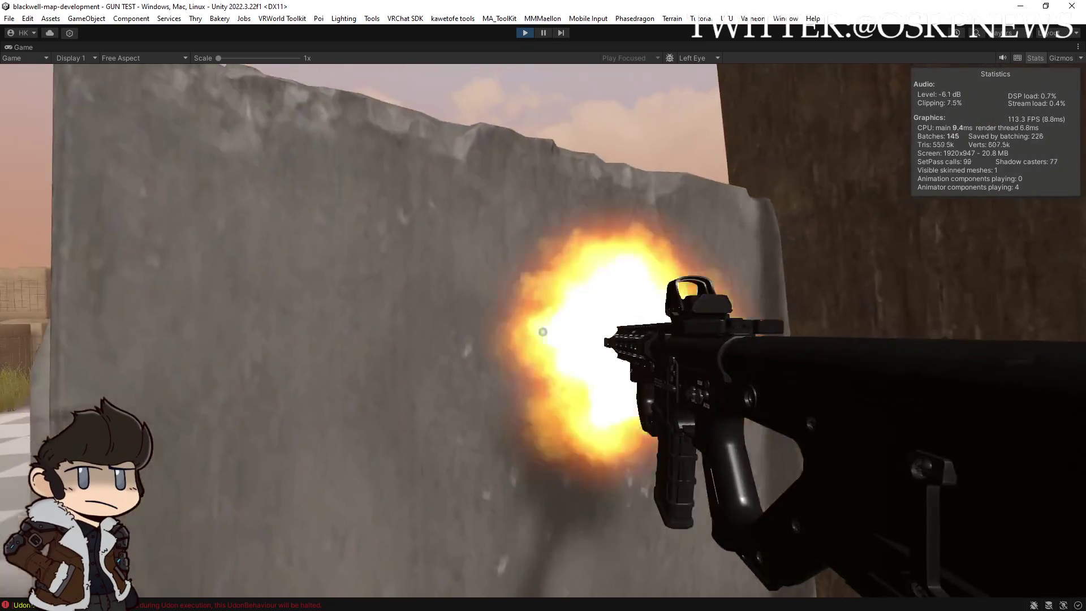
key("s")
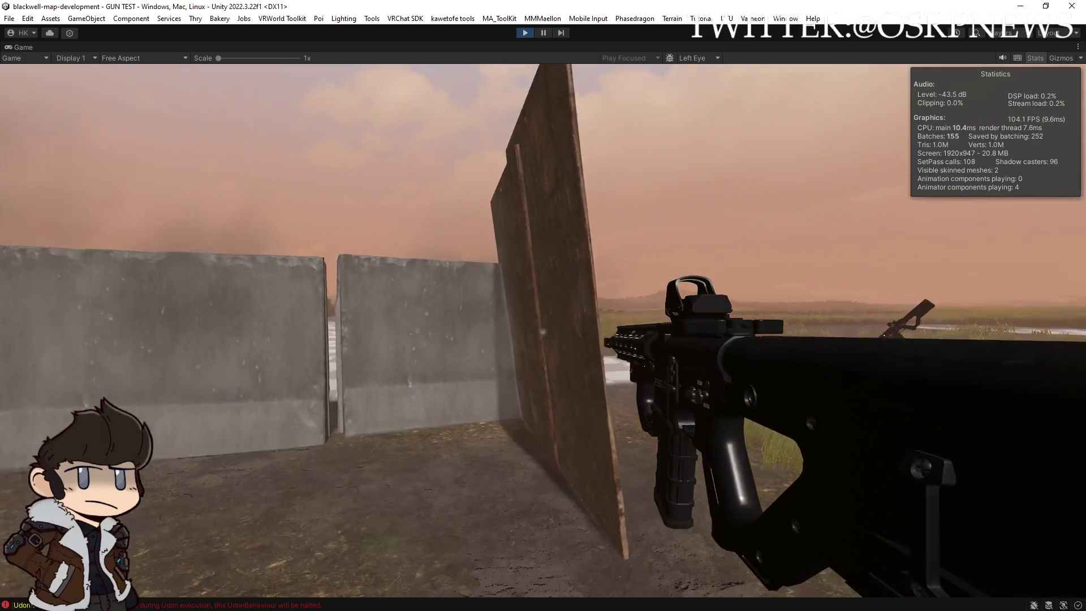
Shoot the wooden board several times while backing away from it
key("w")
left_click(543, 332)
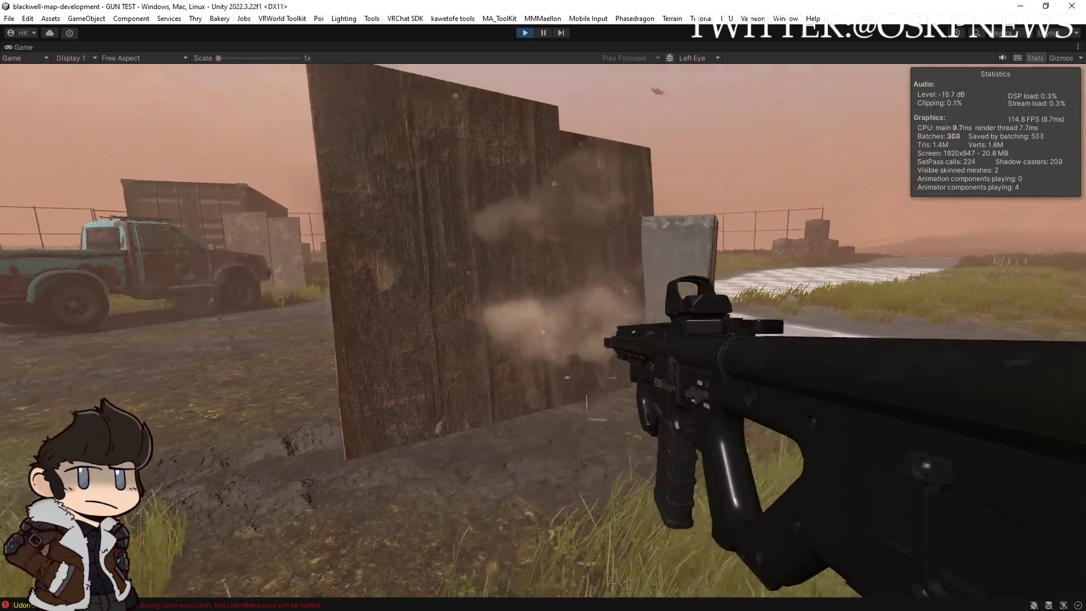
key("s")
left_click(544, 332)
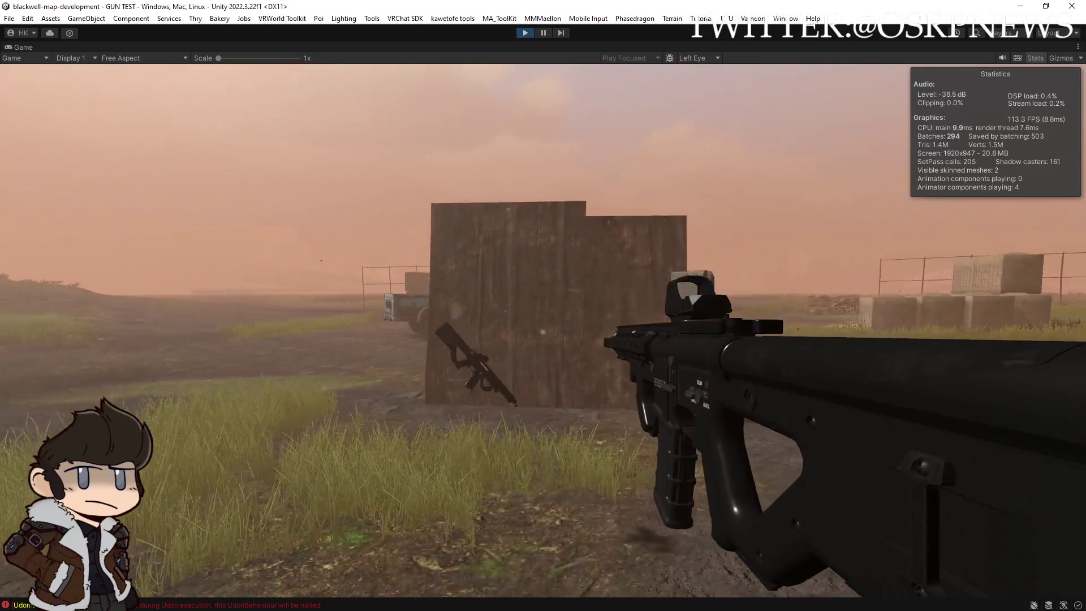
key("s")
left_click(543, 332)
left_click(543, 332)
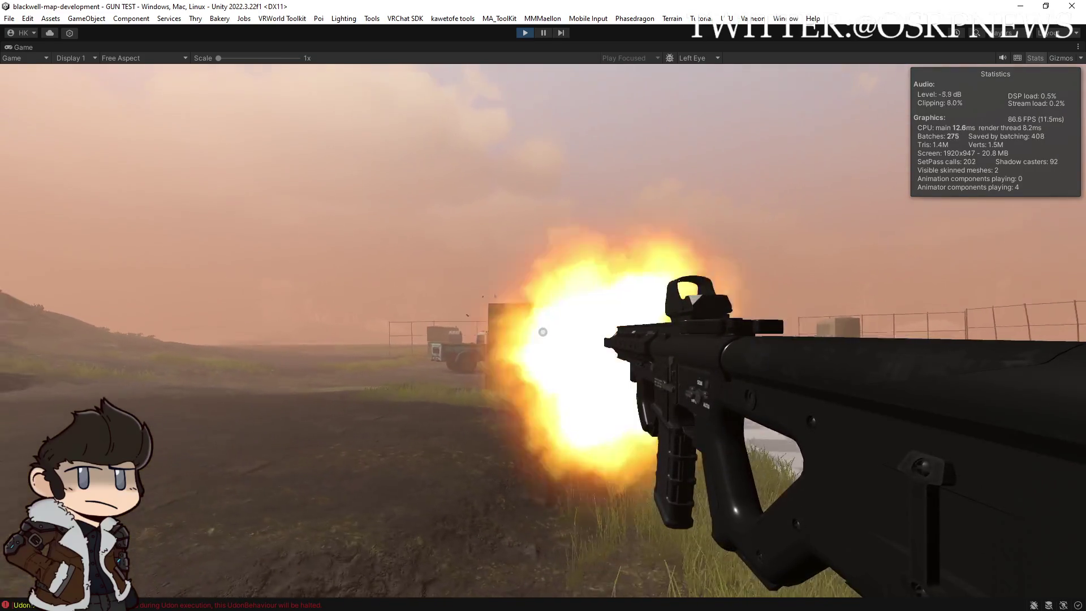
Fire at the ground and hillside, then walk toward the truck and barriers
mouse_move(543, 333)
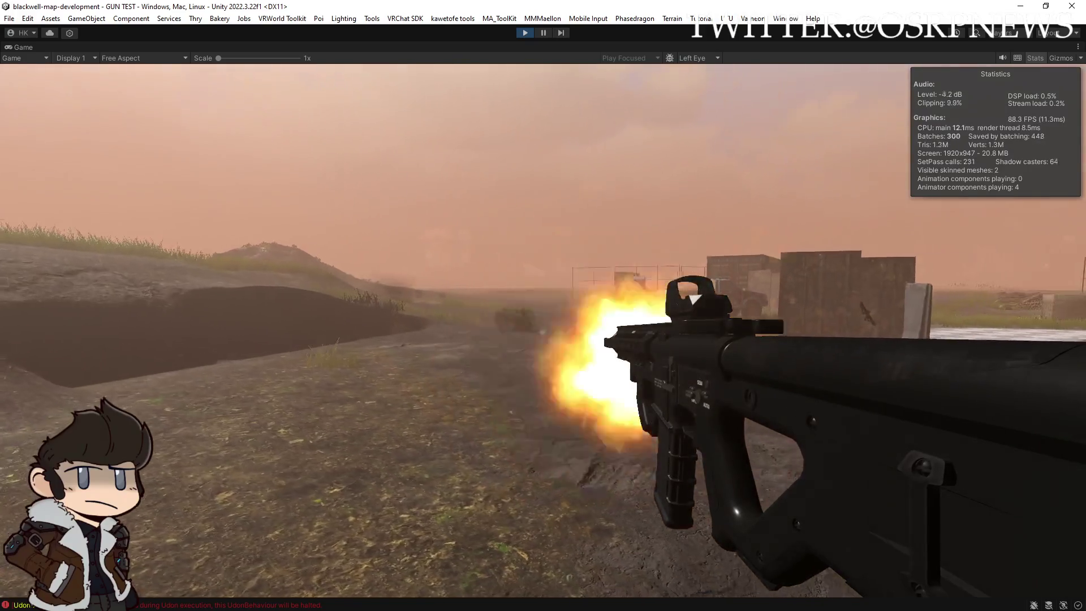
left_click(543, 332)
left_click(543, 333)
mouse_move(543, 333)
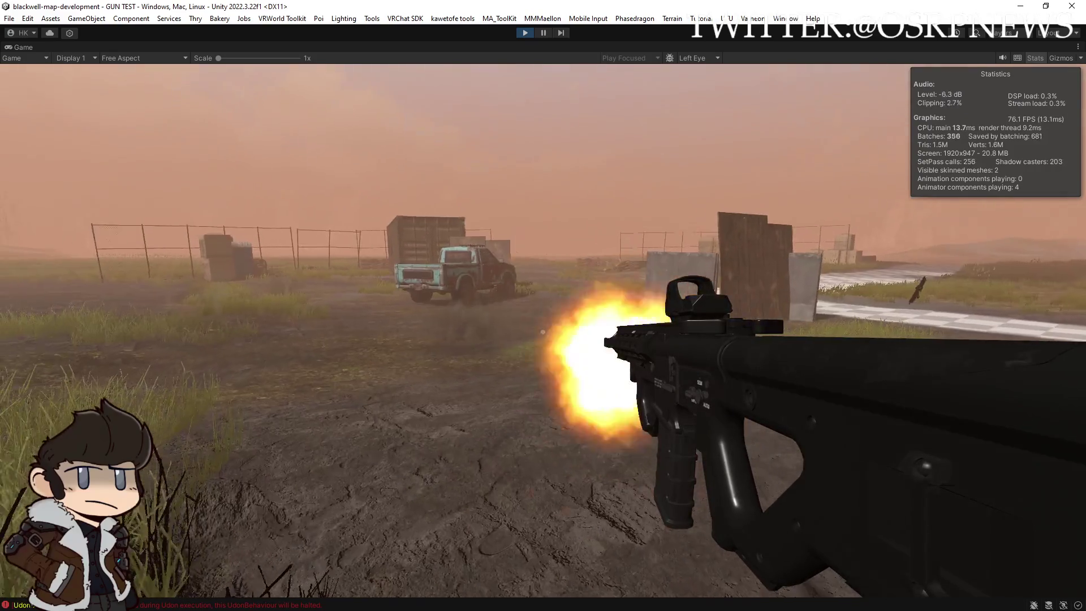
key("w")
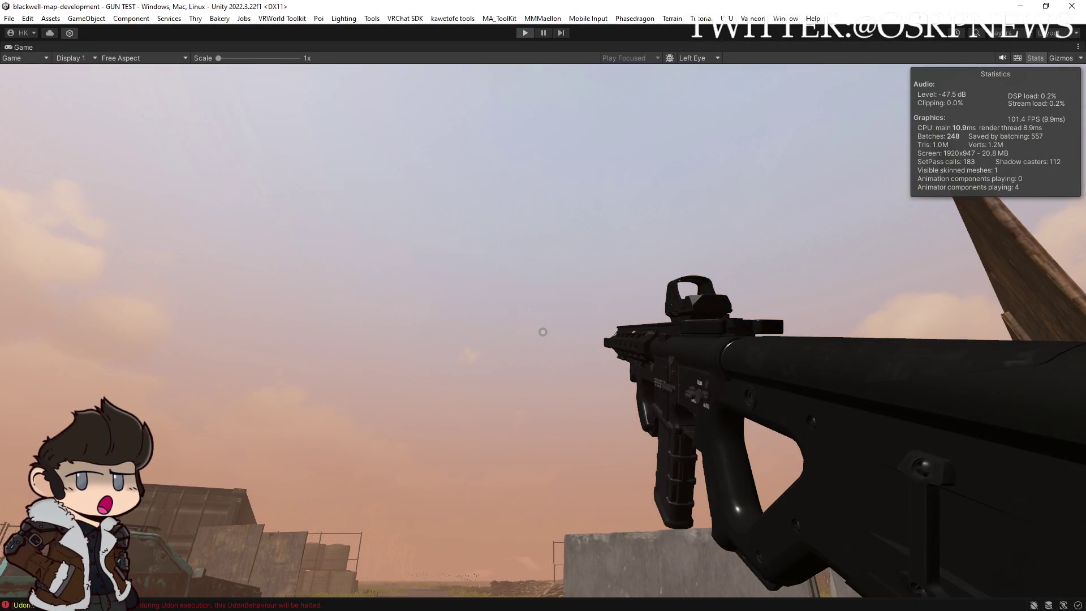
Exit play mode with Ctrl+P to return to the GUN TEST scene editor
key("ctrl+p")
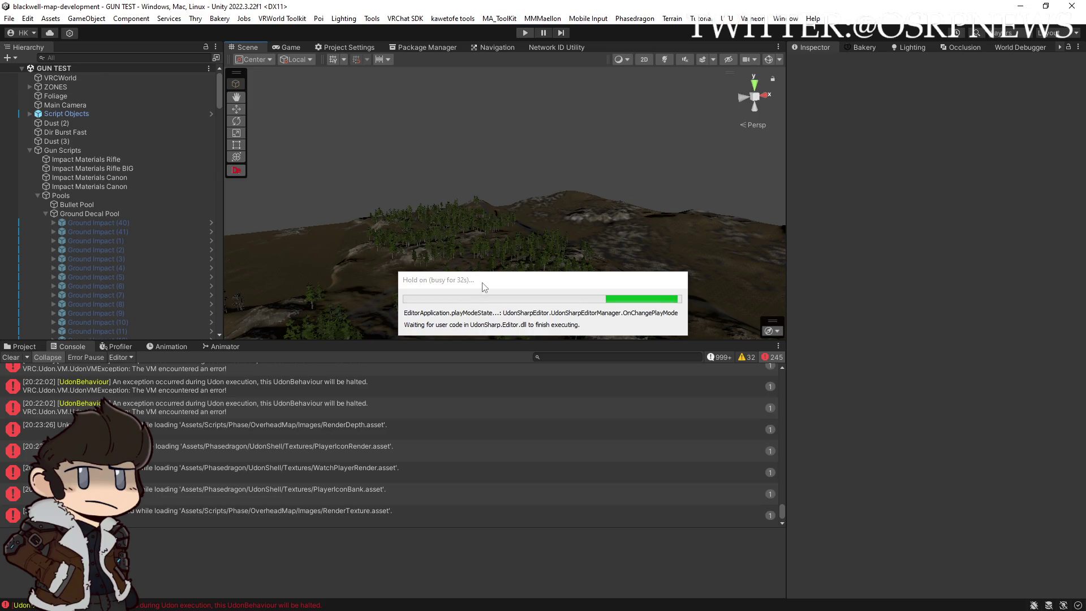
Drag the 'Hold on' progress window aside toward the Inspector while UdonSharp finishes
mouse_move(453, 280)
left_mouse_down()
mouse_move(679, 177)
mouse_move(774, 87)
left_mouse_up()
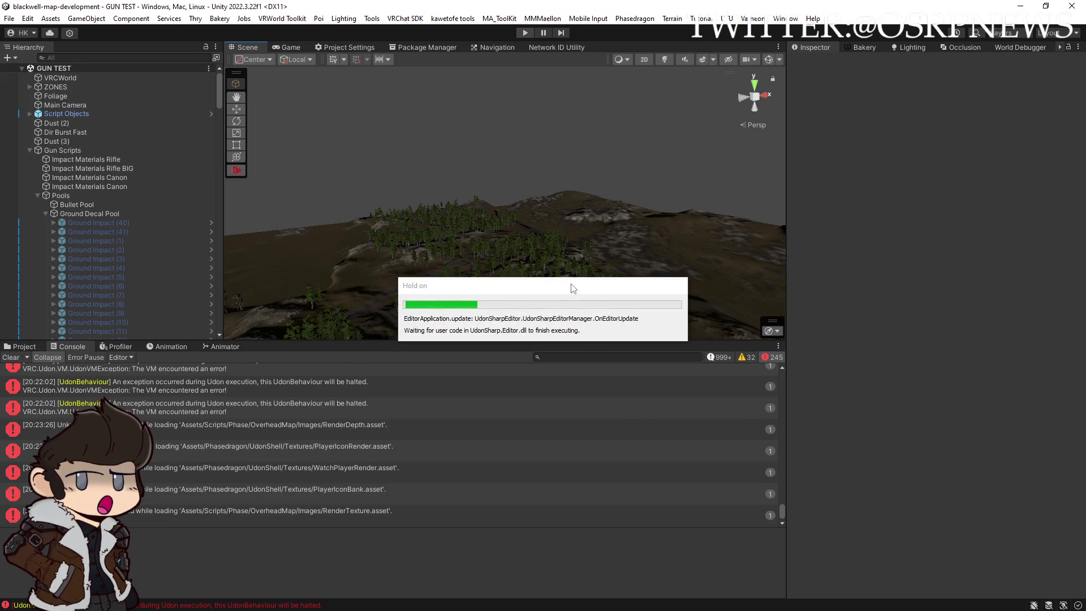
left_click_drag(572, 287, 689, 201)
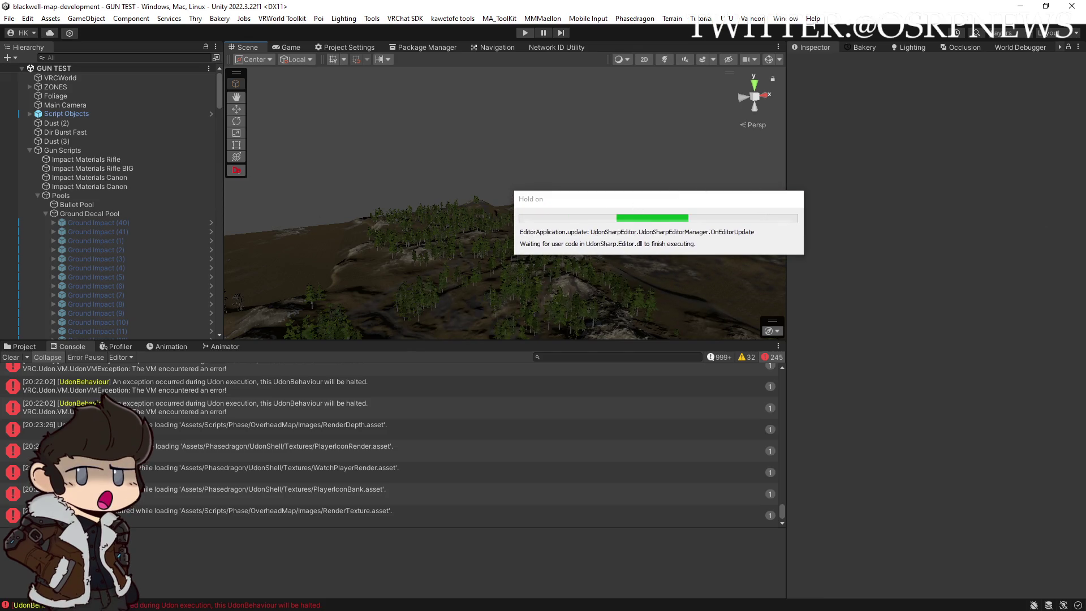
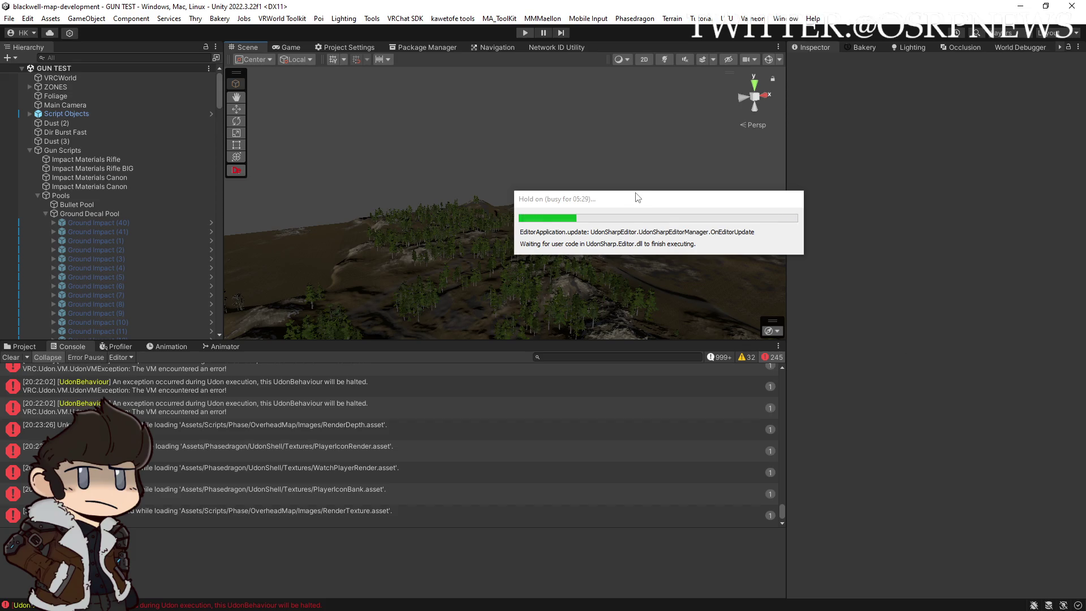
Drag Unity's busy progress notice out of the way
mouse_move(637, 197)
left_mouse_down()
mouse_move(899, 146)
mouse_move(901, 121)
left_mouse_up()
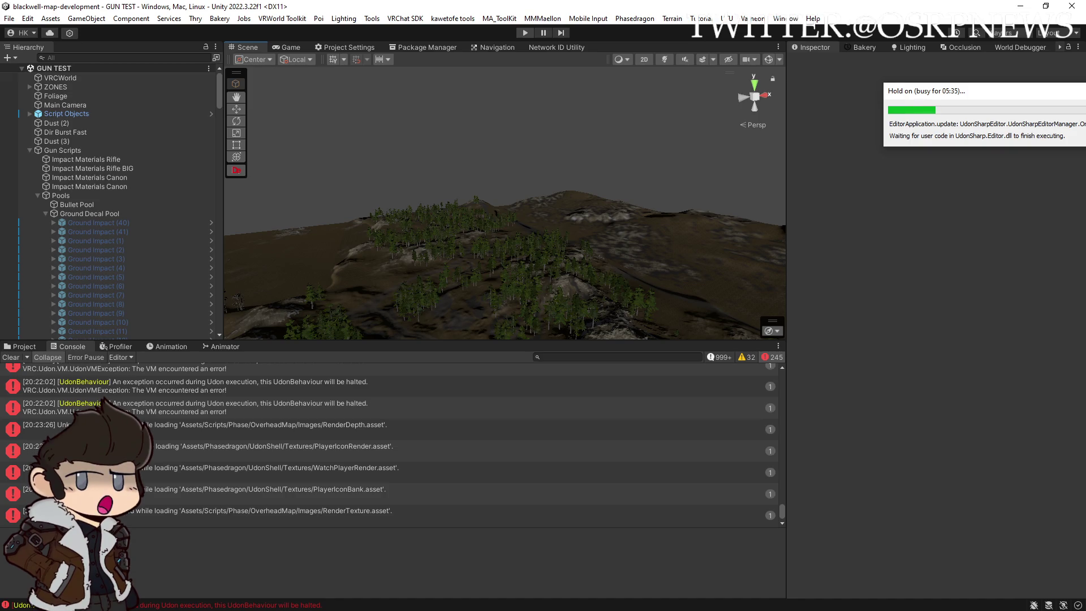
mouse_move(1043, 93)
left_mouse_down()
mouse_move(1028, 102)
mouse_move(1047, 102)
mouse_move(950, 103)
left_mouse_up()
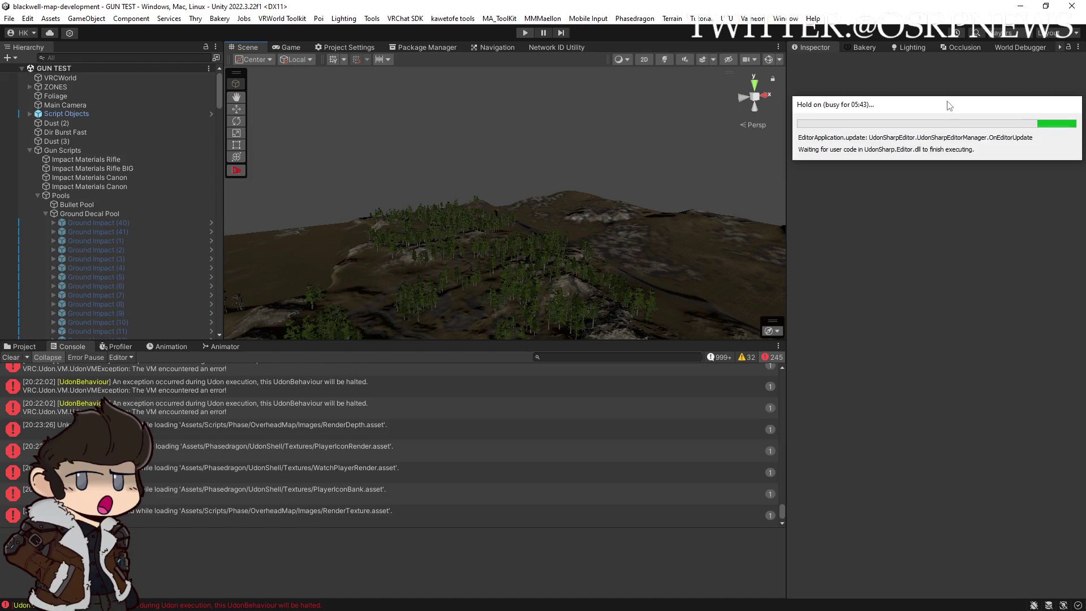
left_click_drag(948, 104, 949, 103)
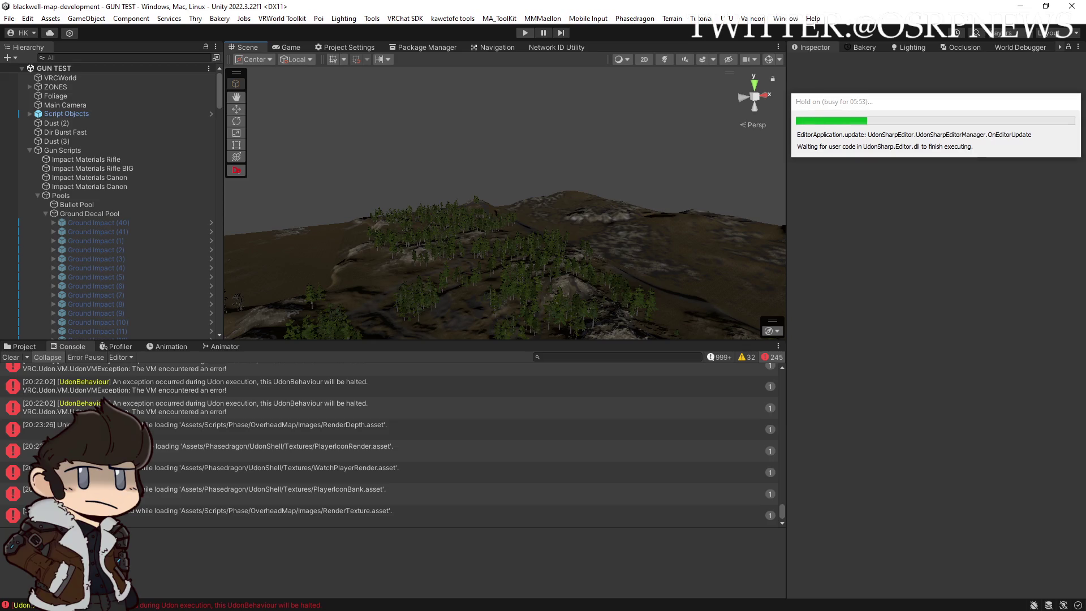
mouse_move(905, 110)
left_mouse_down()
mouse_move(954, 109)
mouse_move(973, 91)
left_mouse_up()
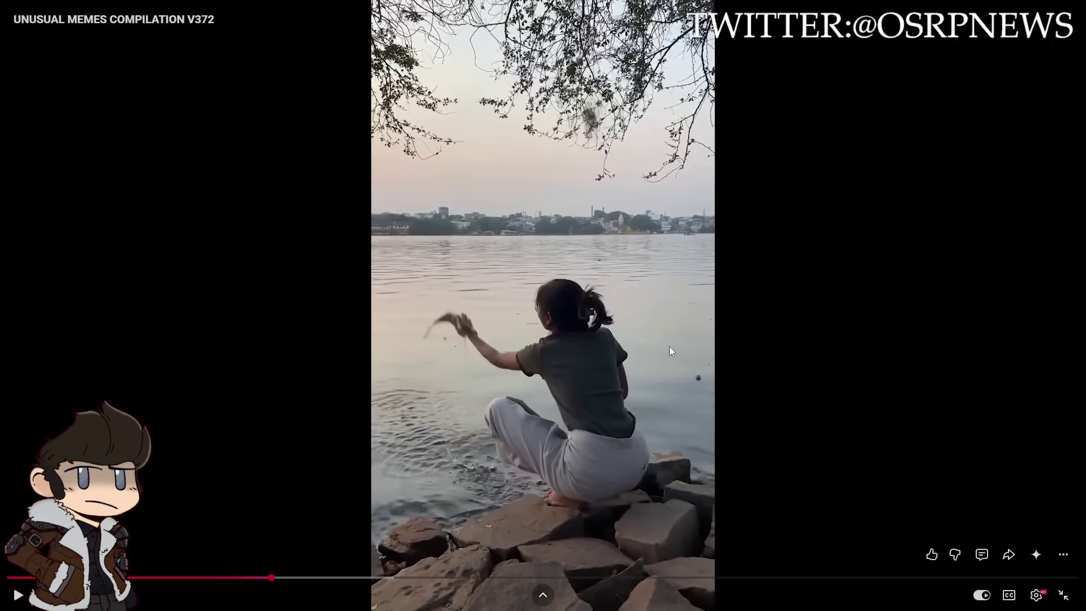
Resume the Unusual Memes Compilation V372 video and seek back five seconds to replay the door clip
left_click(681, 329)
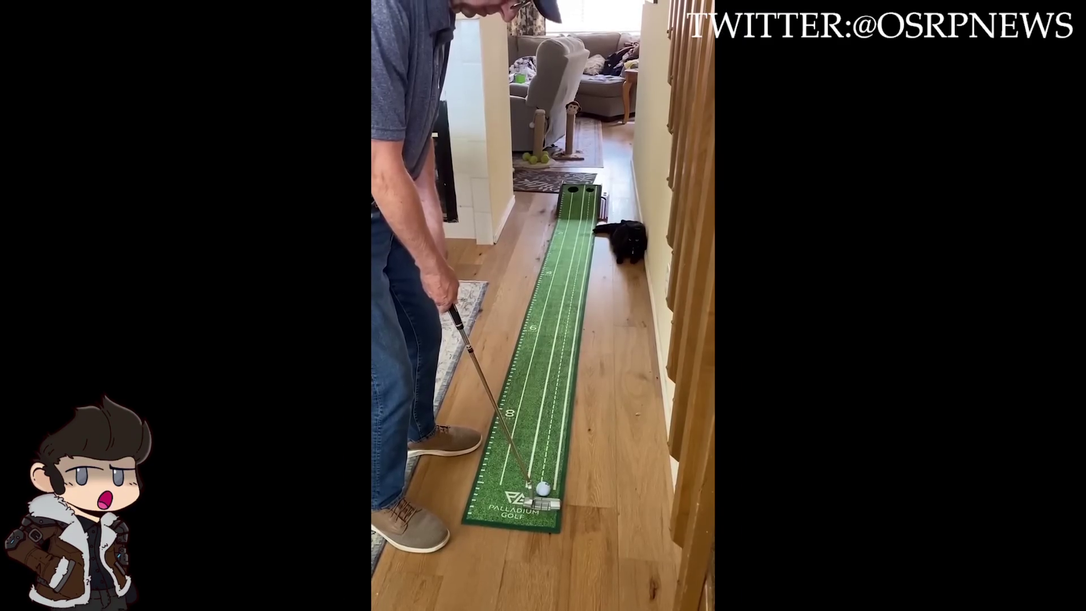
left_click(293, 578)
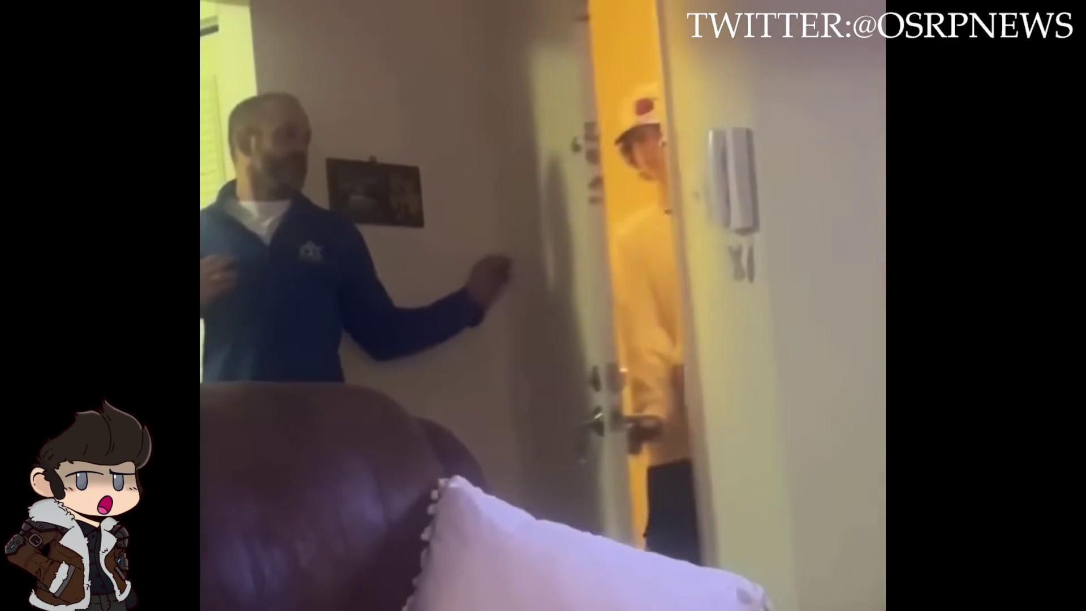
left_click(572, 340)
left_click(596, 319)
key("Left")
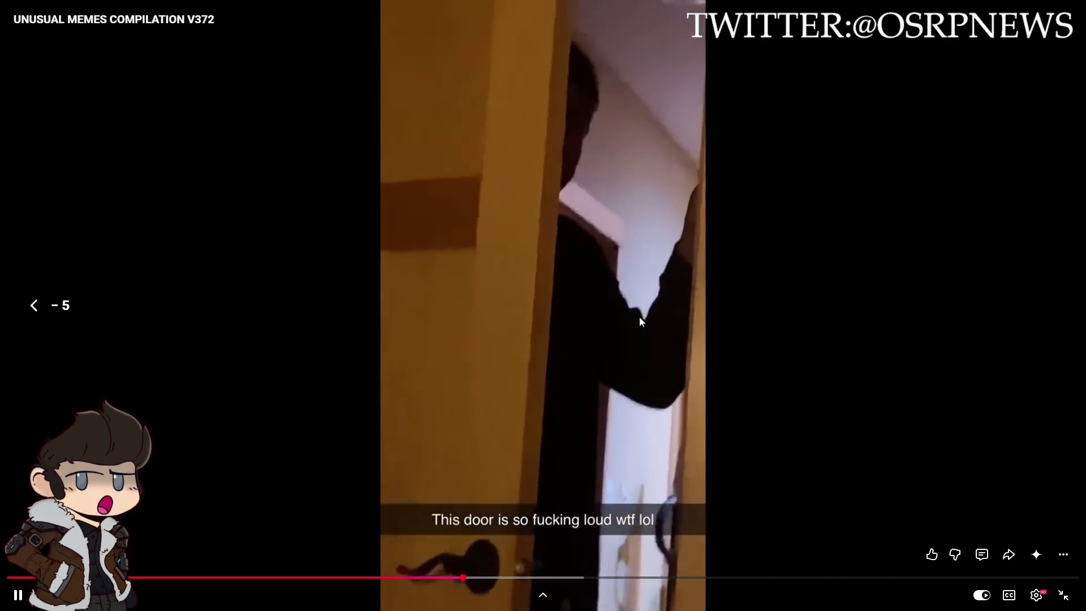
Rewind the compilation another five seconds and pause it on the stadium stewards clip
key("Left")
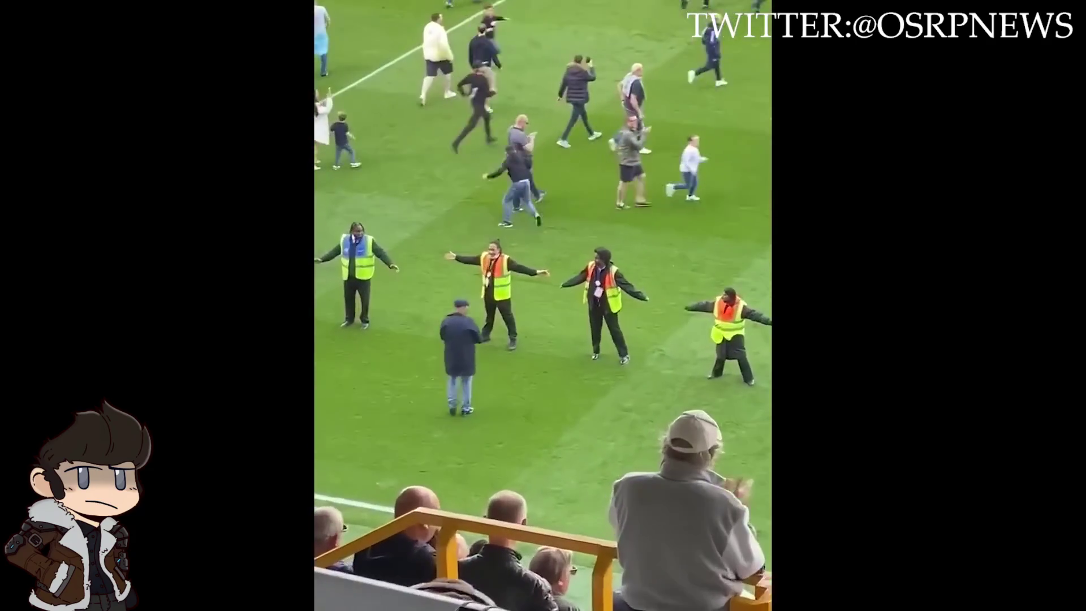
mouse_move(935, 399)
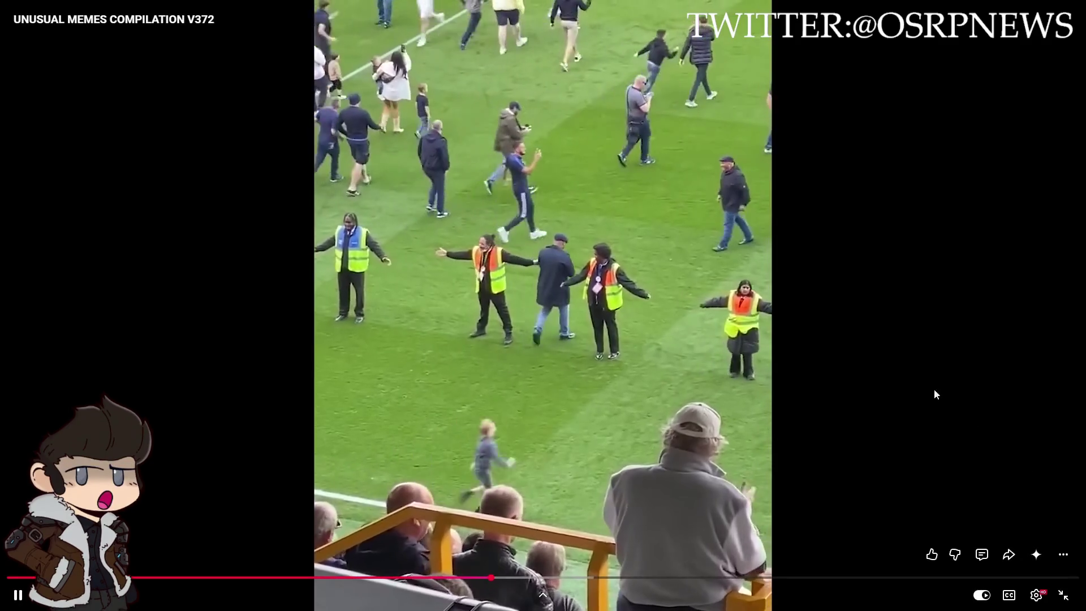
left_click(881, 318)
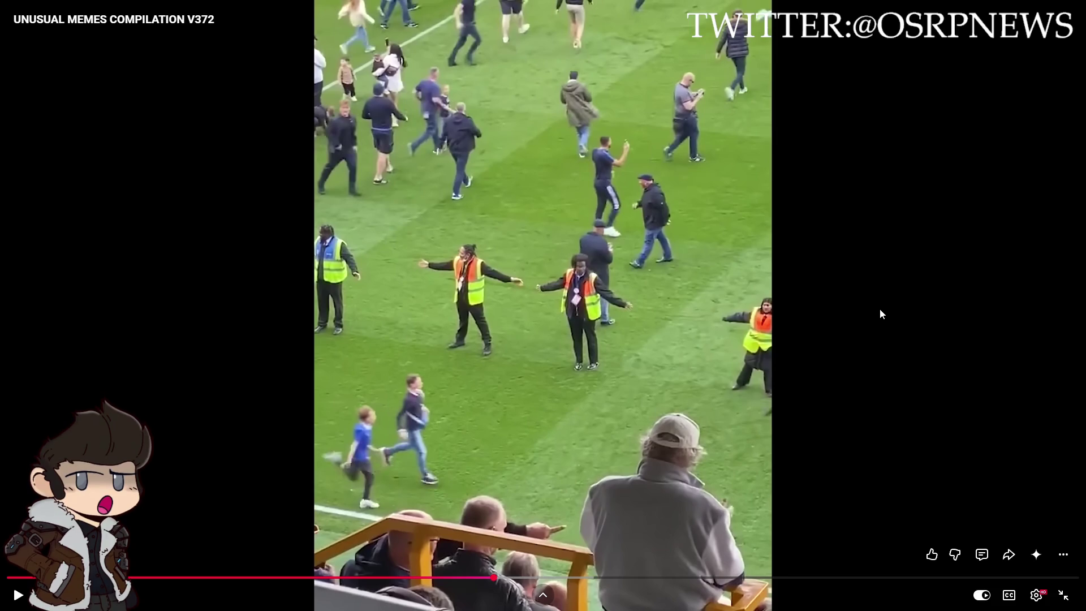
key("Right")
Replay the stewards clip, pause on the 'get some rest' clip, exit fullscreen, and close a duplicate tab
key("Left")
key("space")
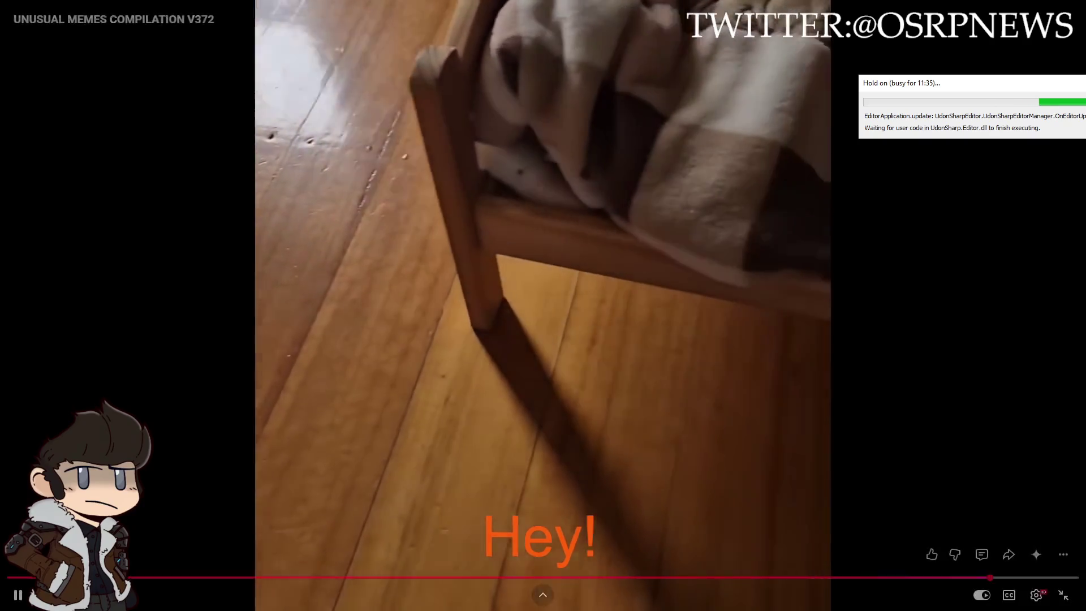
left_click(925, 430)
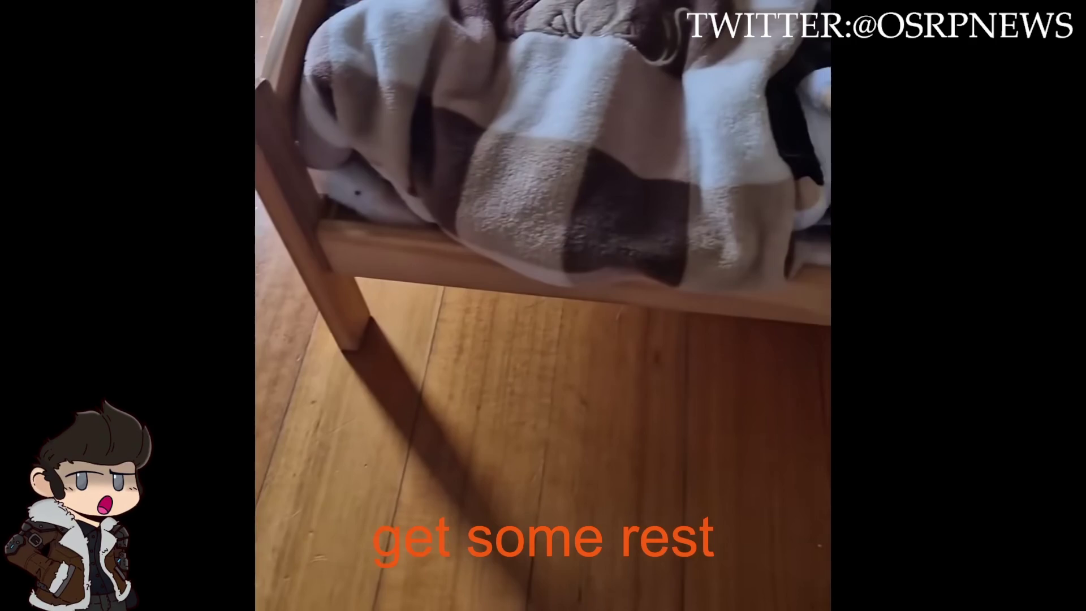
left_click(1060, 594)
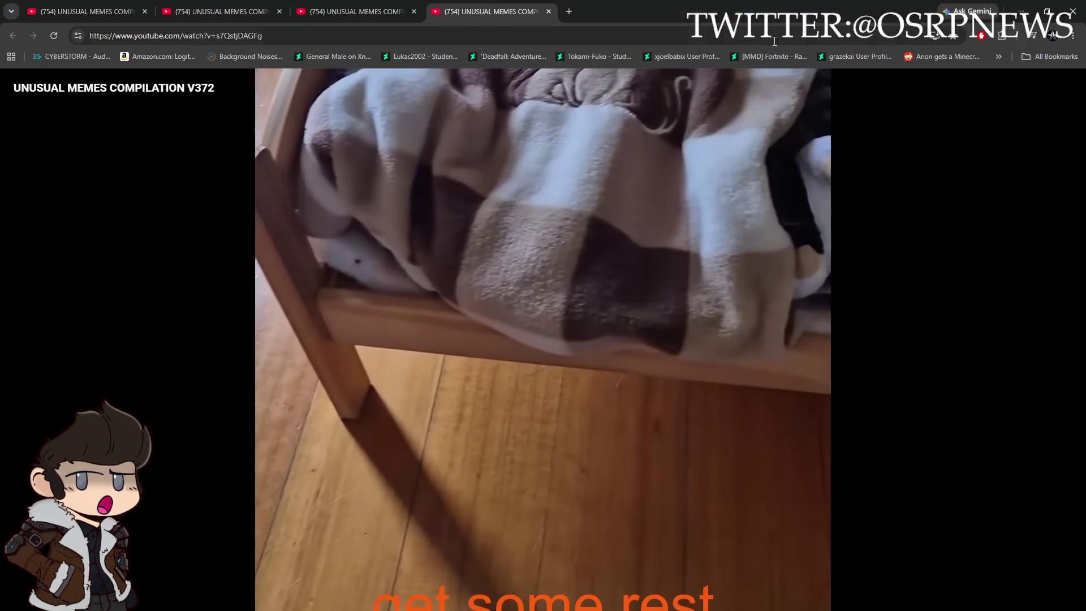
left_click(278, 11)
Close the remaining extra video tabs to return to Unity's GUN TEST scene
left_click(144, 12)
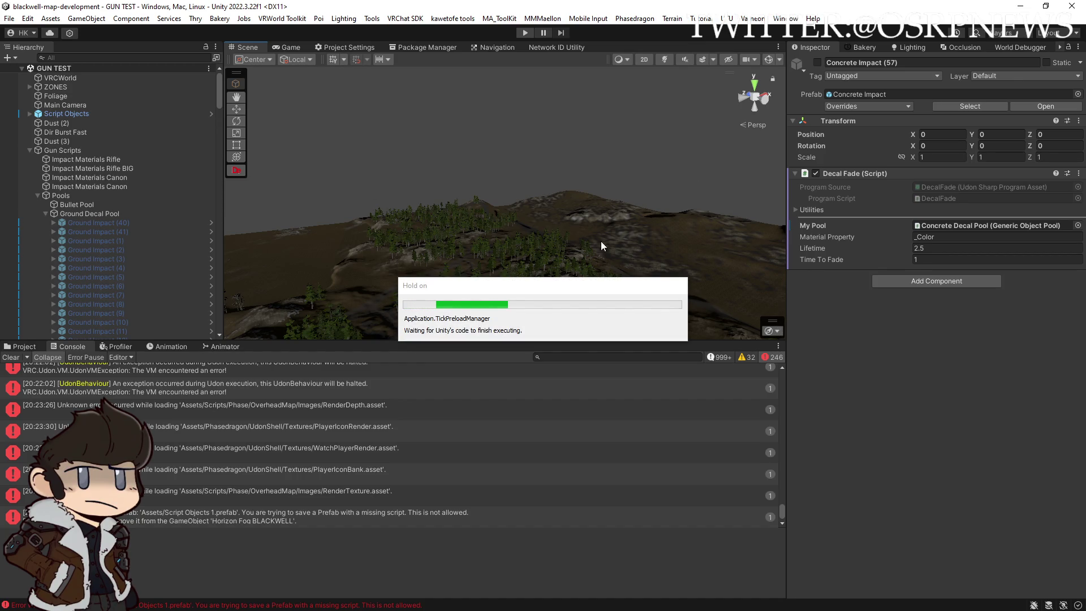
mouse_move(604, 286)
left_mouse_down()
mouse_move(686, 234)
mouse_move(665, 230)
left_mouse_up()
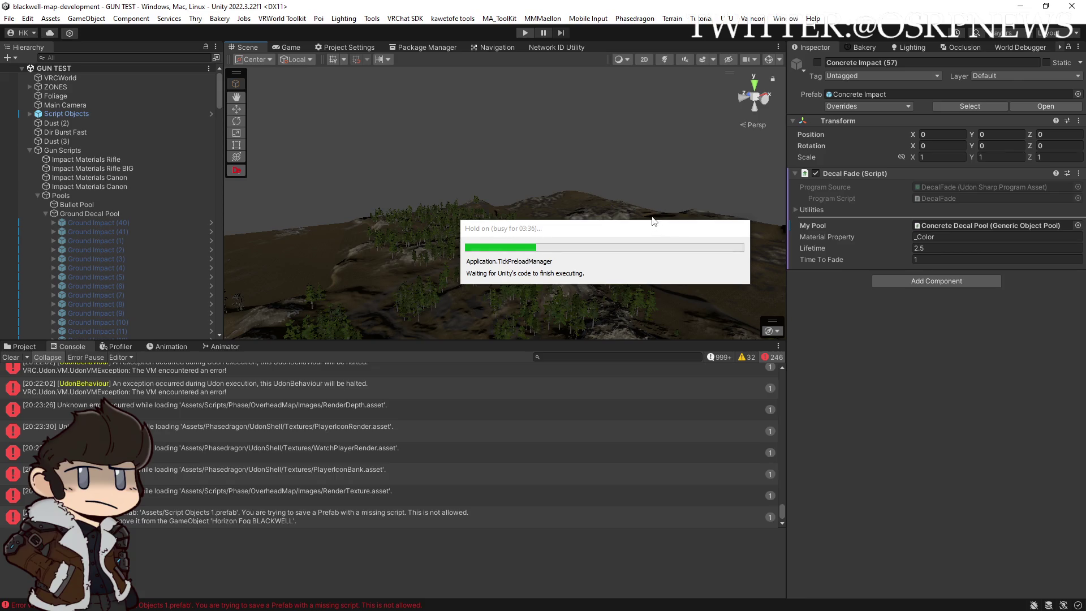
mouse_move(627, 231)
left_mouse_down()
mouse_move(510, 233)
mouse_move(545, 263)
mouse_move(621, 281)
mouse_move(594, 358)
mouse_move(577, 313)
mouse_move(550, 296)
mouse_move(713, 271)
mouse_move(559, 240)
mouse_move(1028, 68)
left_mouse_up()
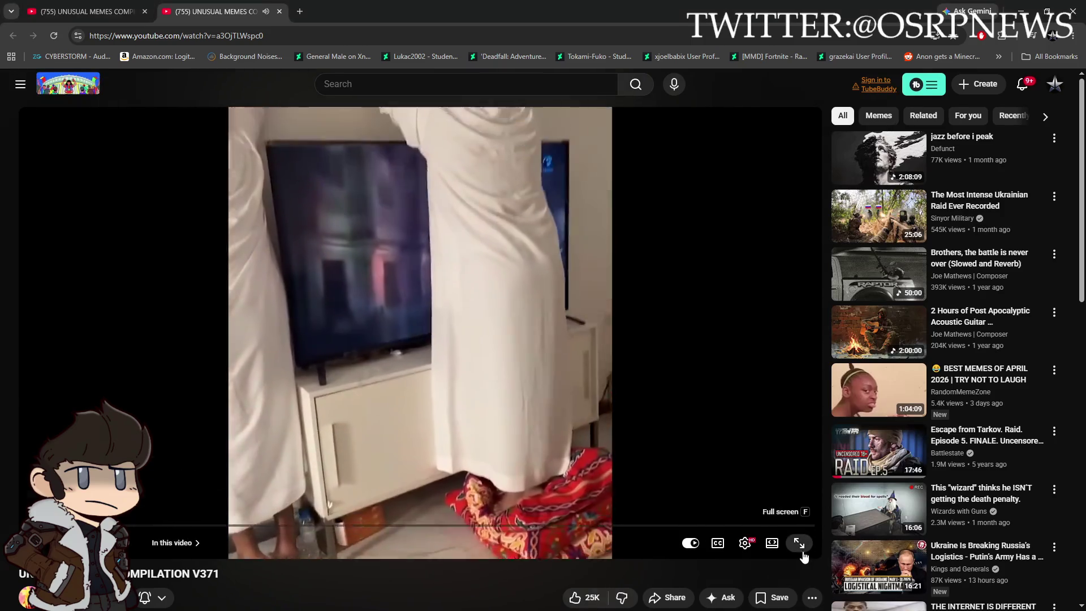
Put the V371 compilation in fullscreen and rewind five seconds to the inflatable-worm clip
left_click(799, 546)
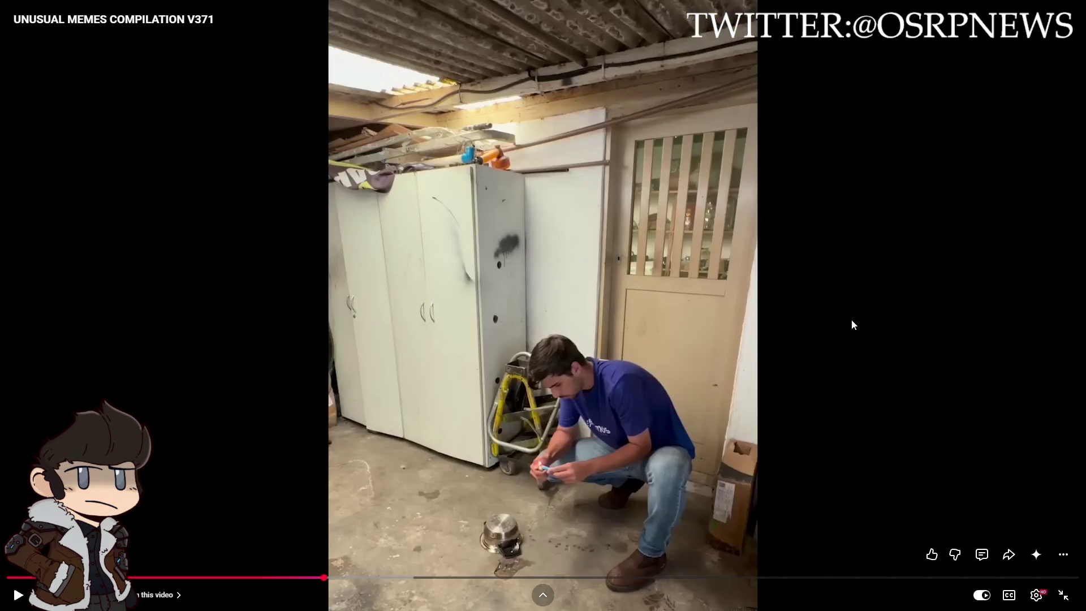
key("space")
key("Left")
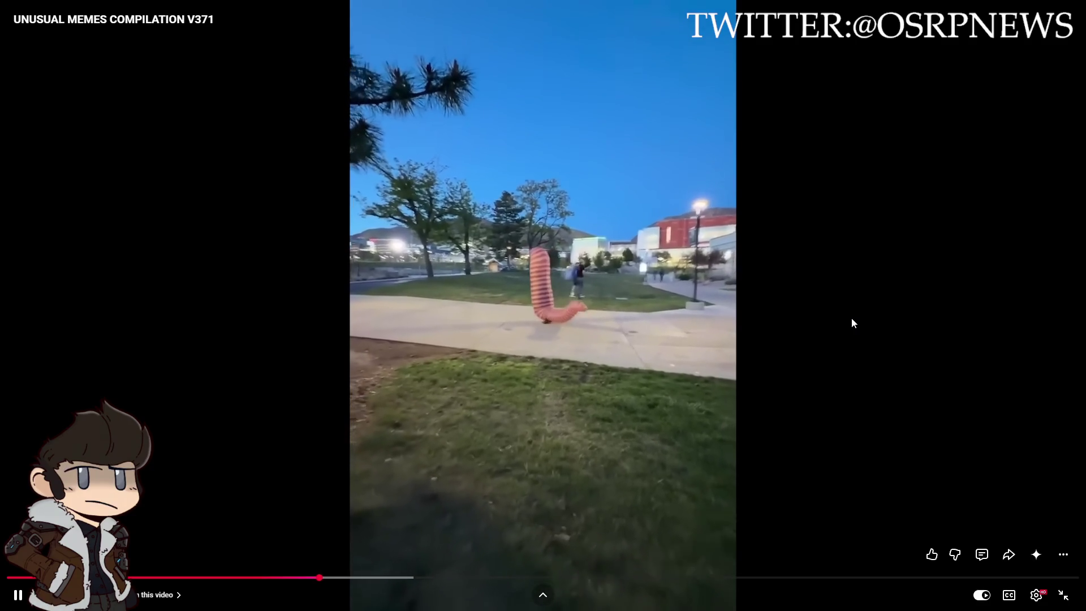
Rewind the fullscreen compilation another five seconds, then pause it
key("Left")
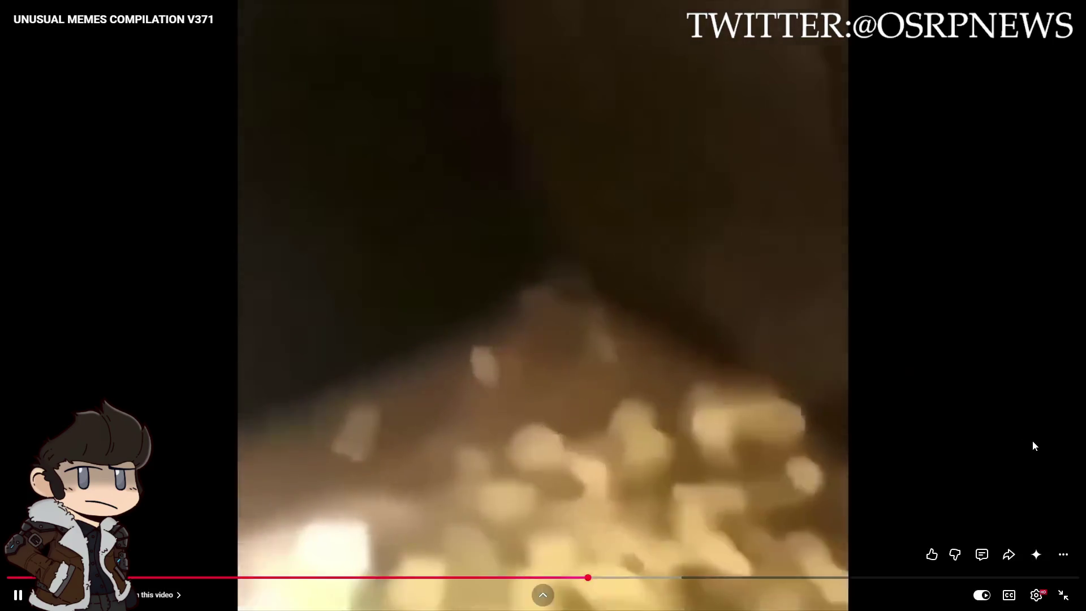
key("space")
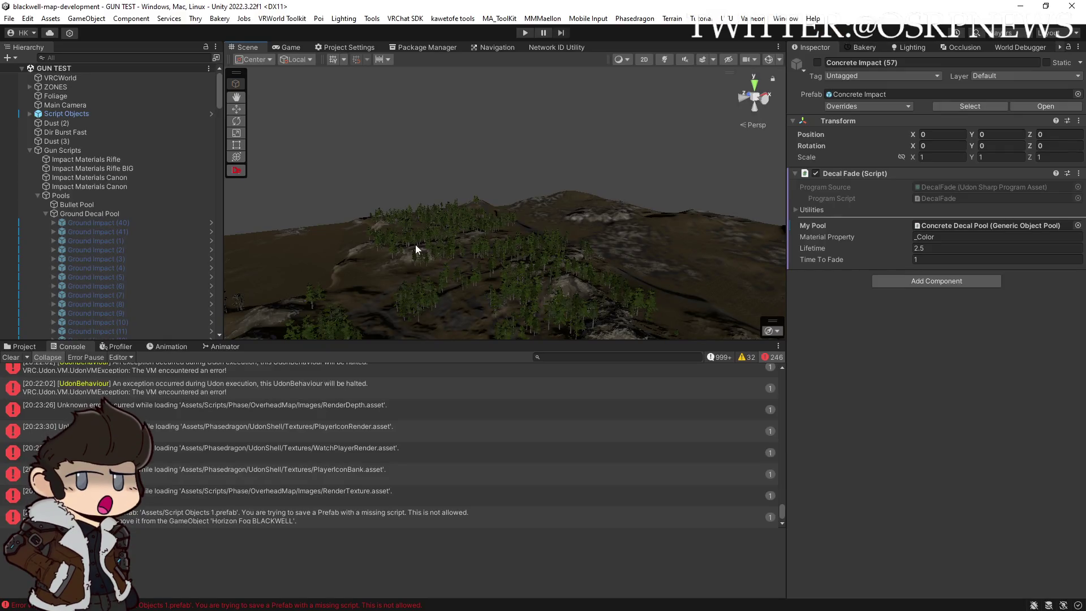
Clear the console errors and check the Ground Impact decals, including Ground Impact (28), then collapse the Concrete Decal Pool
left_click(10, 365)
left_click(85, 223)
left_click(103, 267)
left_click(101, 286)
scroll(113, 283, "down", 3)
left_click(111, 274)
scroll(111, 273, "down", 5)
scroll(97, 252, "down", 2)
left_click(109, 261)
scroll(85, 238, "down", 5)
left_click(45, 220)
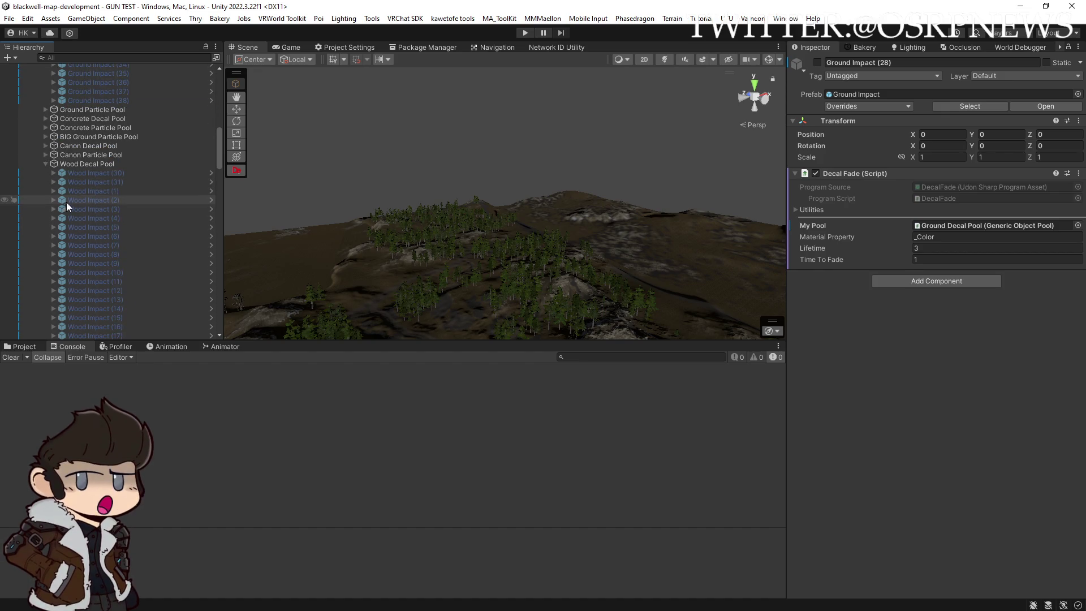
scroll(69, 168, "down", 3)
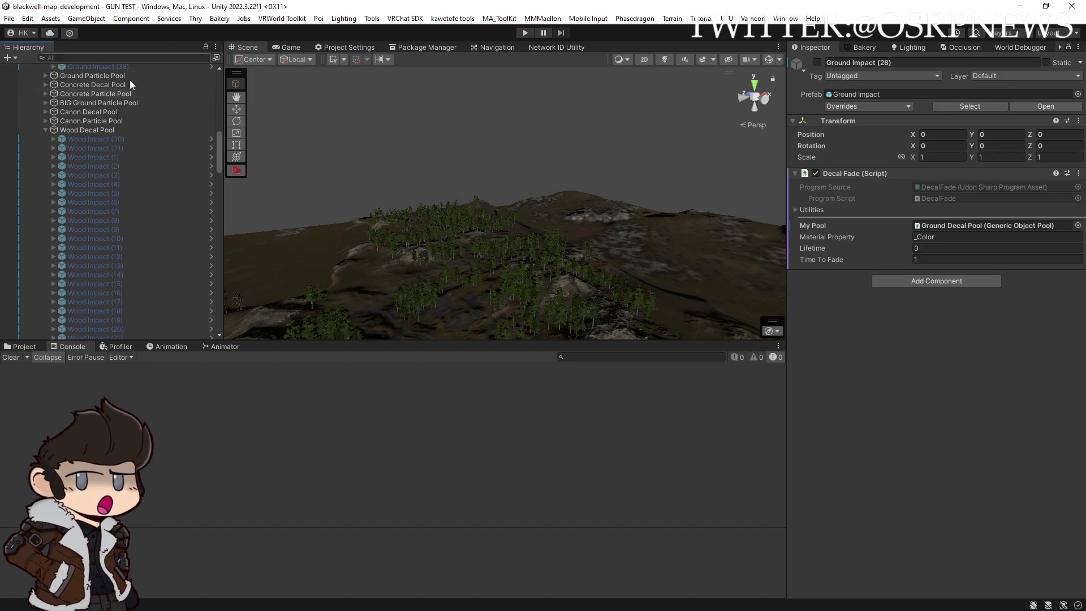
Compare the two Wood pools and delete the duplicate Wood Decal Pool and Wood Particle Pool
left_click(89, 130)
left_click(46, 129)
left_click(45, 138)
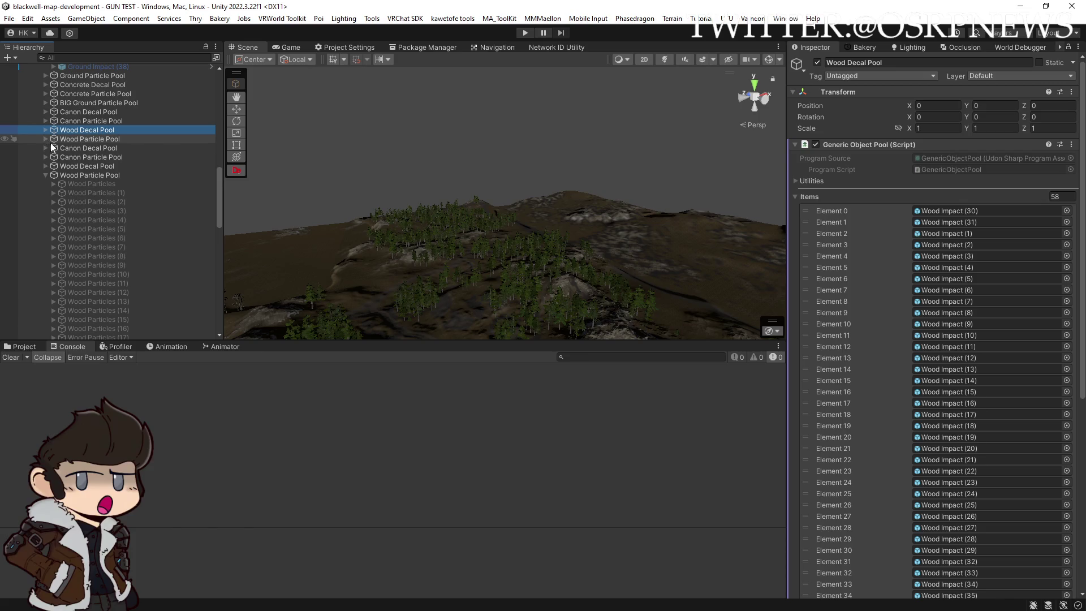
left_click(69, 165)
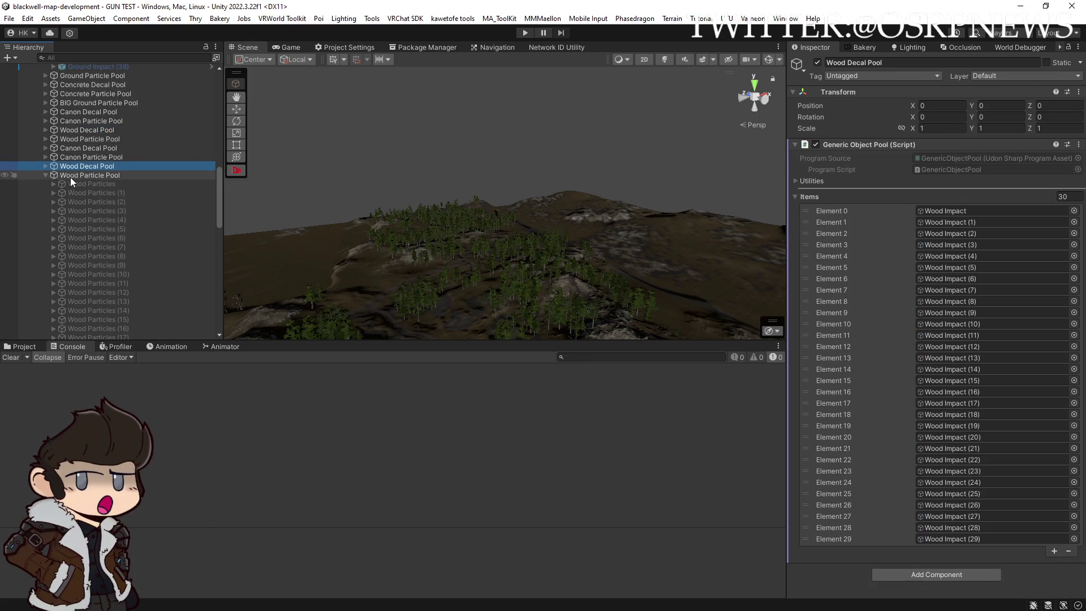
left_click(44, 166)
left_click(73, 175)
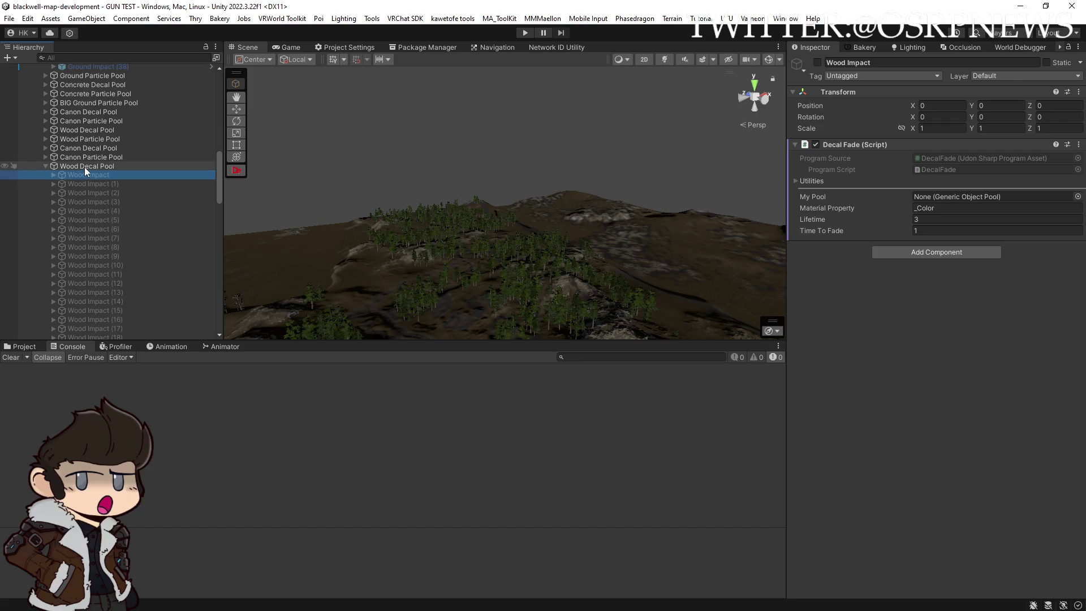
left_click(84, 168)
left_click(43, 166)
left_click(66, 176)
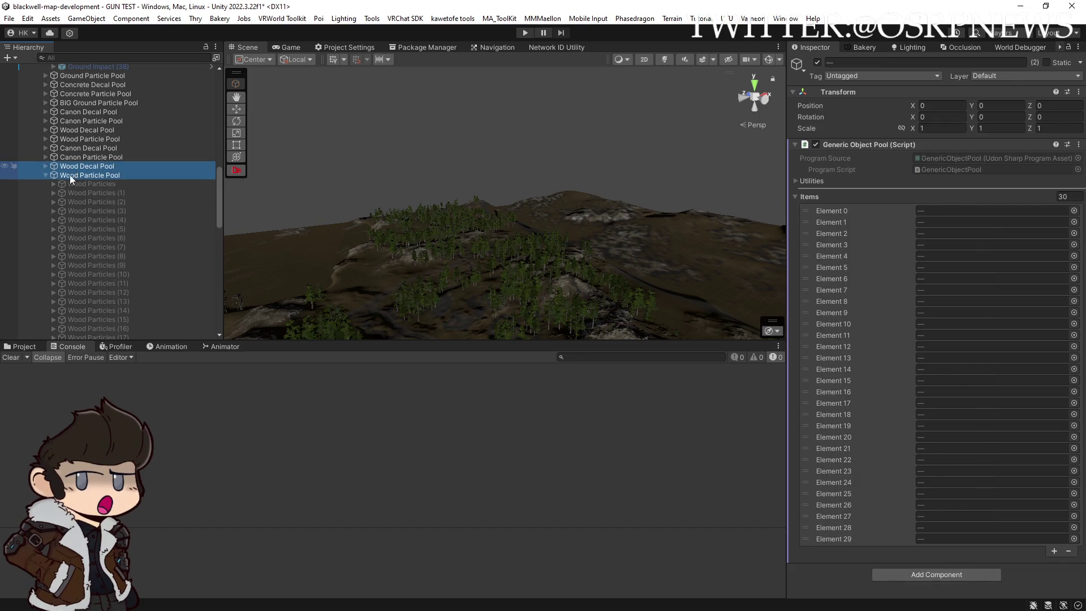
key("Delete")
Select Impact Materials Rifle and drag the Wood Decal Pool into its Wood material entry
scroll(73, 181, "up", 10)
scroll(90, 179, "up", 8)
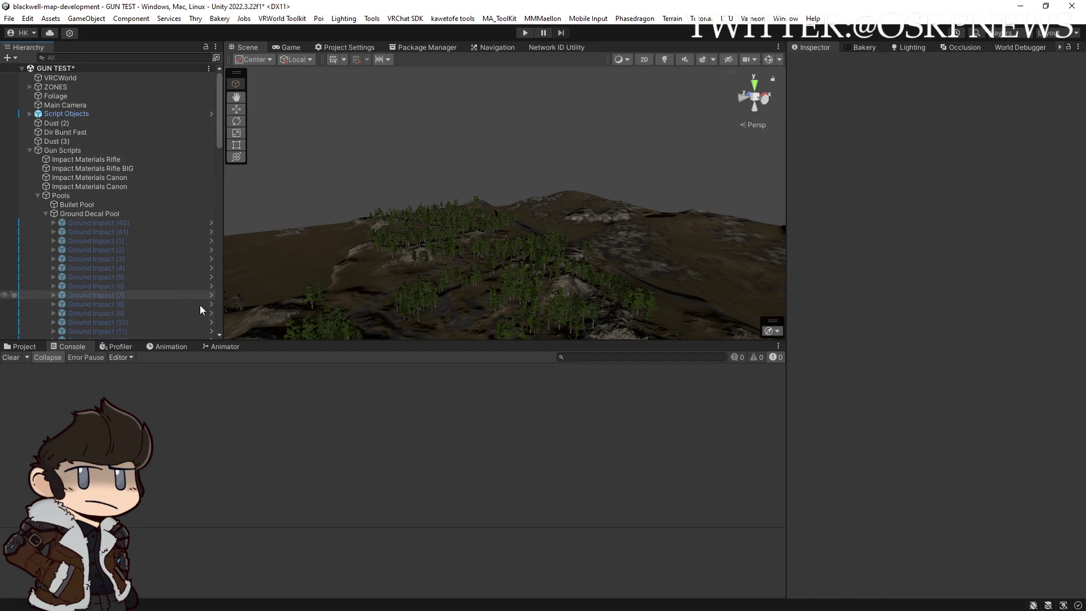
left_click_drag(272, 342, 280, 434)
left_click(85, 159)
scroll(85, 226, "down", 15)
mouse_move(86, 164)
left_mouse_down()
mouse_move(928, 222)
mouse_move(928, 256)
left_mouse_up()
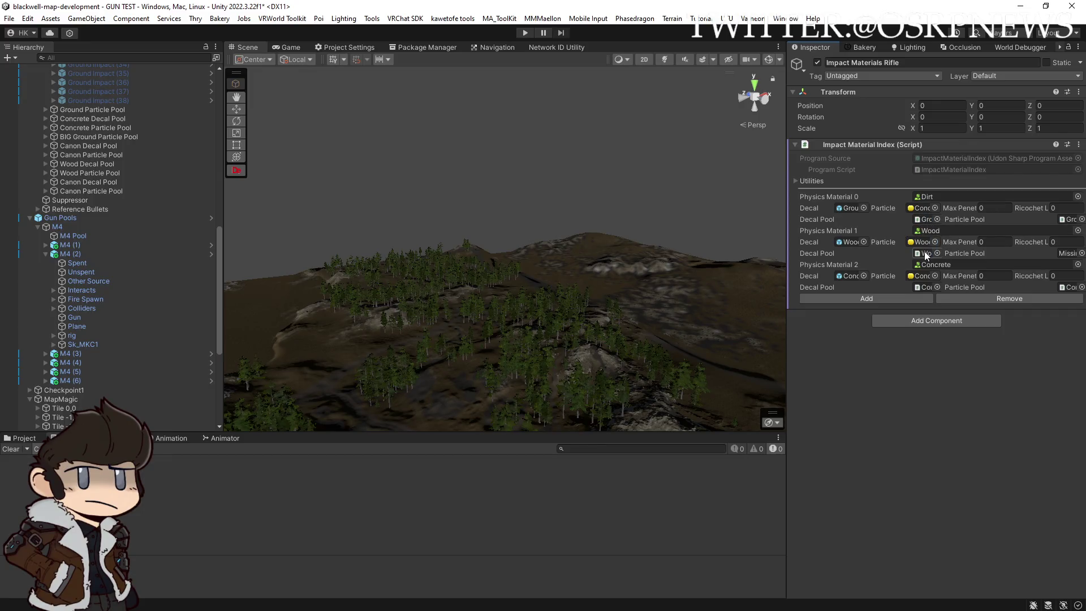
Assign the Wood Particle Pool to the Wood entry's particle pool field in the Inspector
mouse_move(83, 172)
left_mouse_down()
mouse_move(566, 238)
mouse_move(1062, 258)
left_mouse_up()
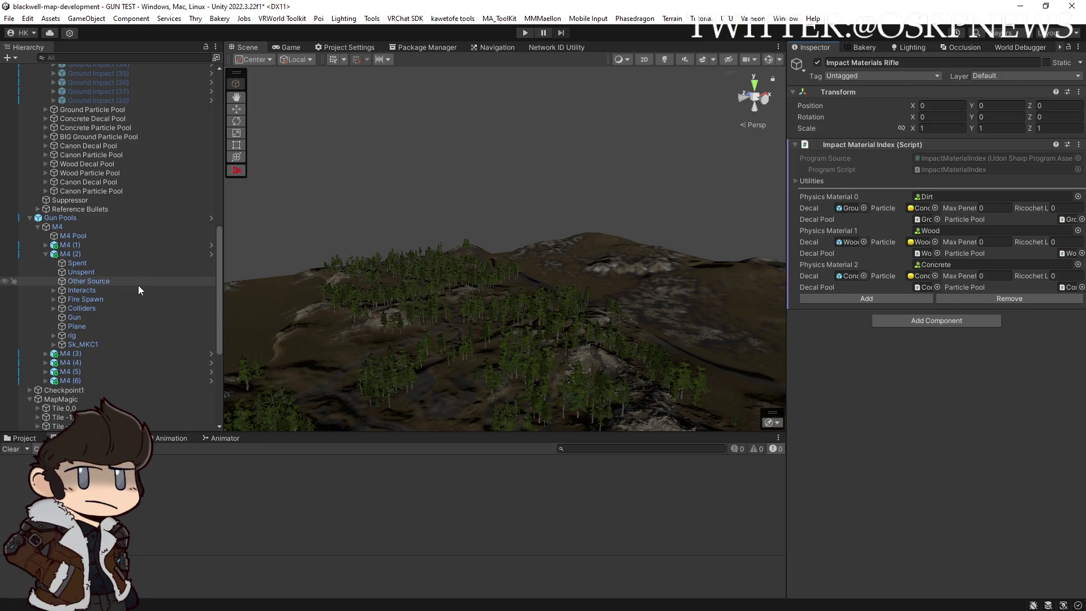
left_click(45, 118)
Step through Concrete Impact decals (15), (45), (49) and (55), checking lifetime 2.5 and fade time 1
left_click(79, 129)
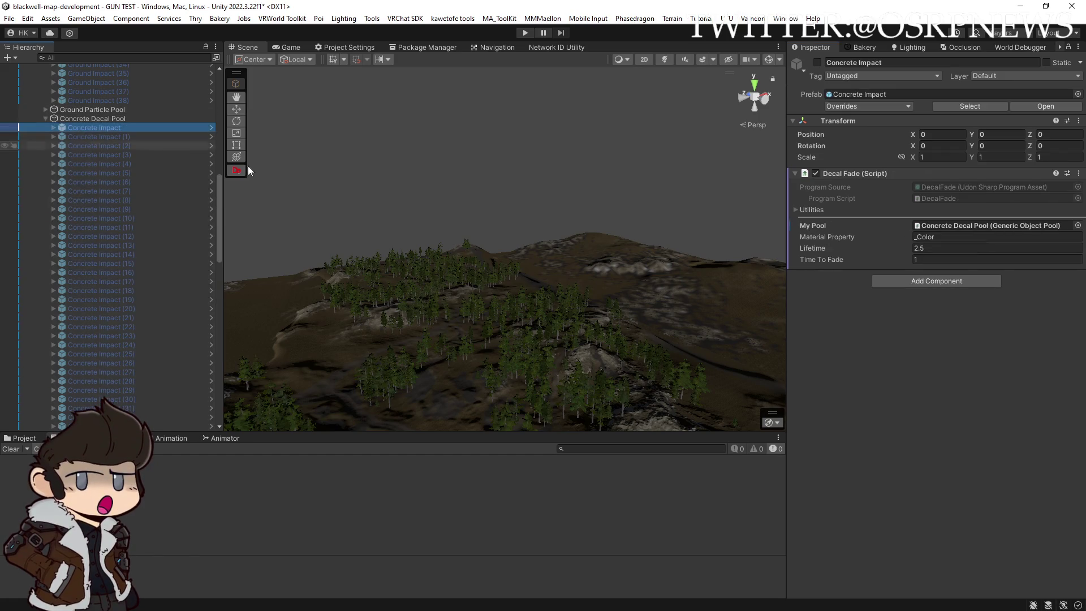
left_click(131, 146)
left_click(132, 181)
left_click(122, 263)
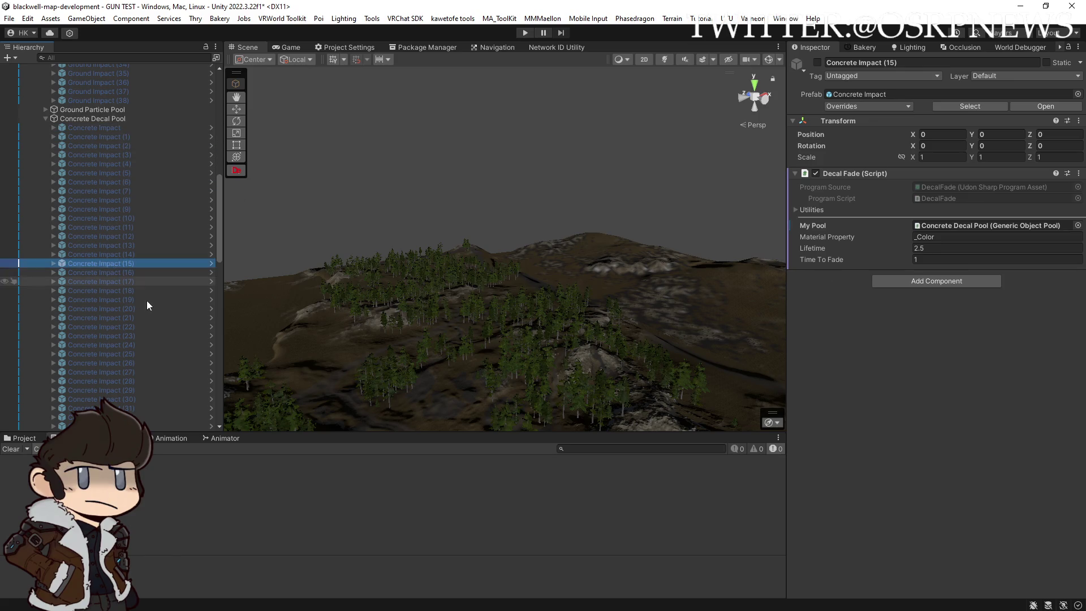
scroll(118, 277, "down", 3)
left_click(118, 261)
scroll(117, 260, "down", 3)
left_click(120, 260)
scroll(121, 261, "down", 2)
left_click(121, 263)
left_click(116, 299)
left_click(118, 354)
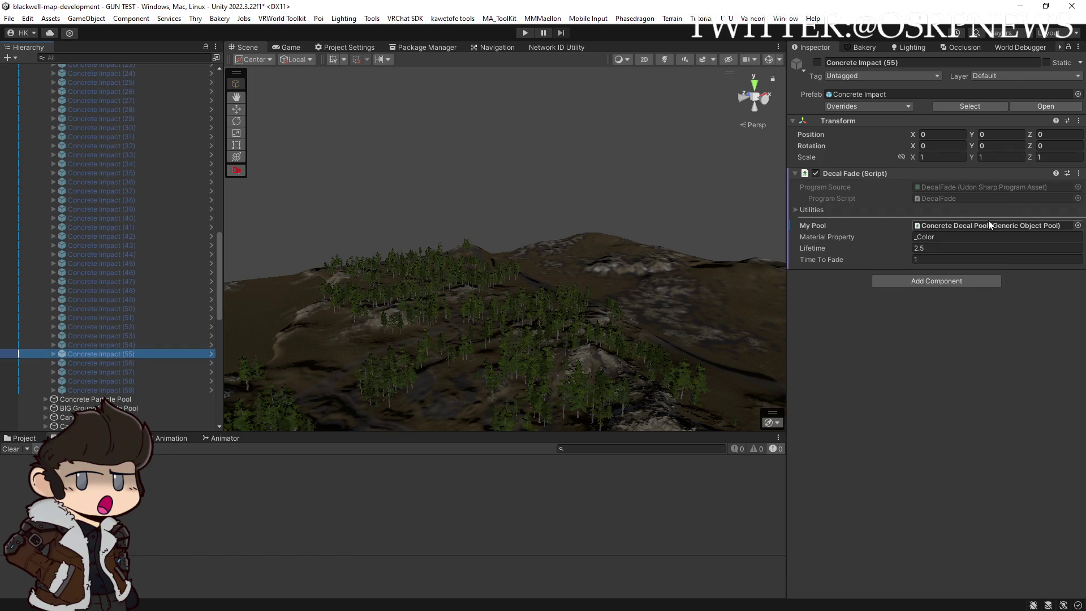
Expand Concrete Impact (42) to show its Audio and Quad, and expand the Canon Decal Pool
left_click(10, 450)
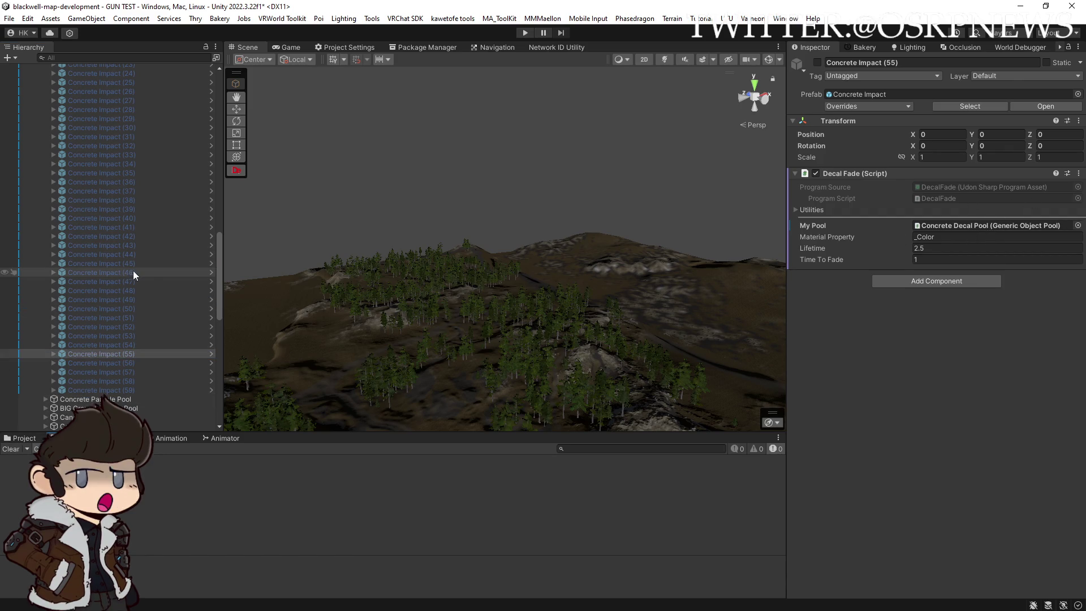
left_click(50, 236)
scroll(45, 272, "down", 3)
left_click(43, 332)
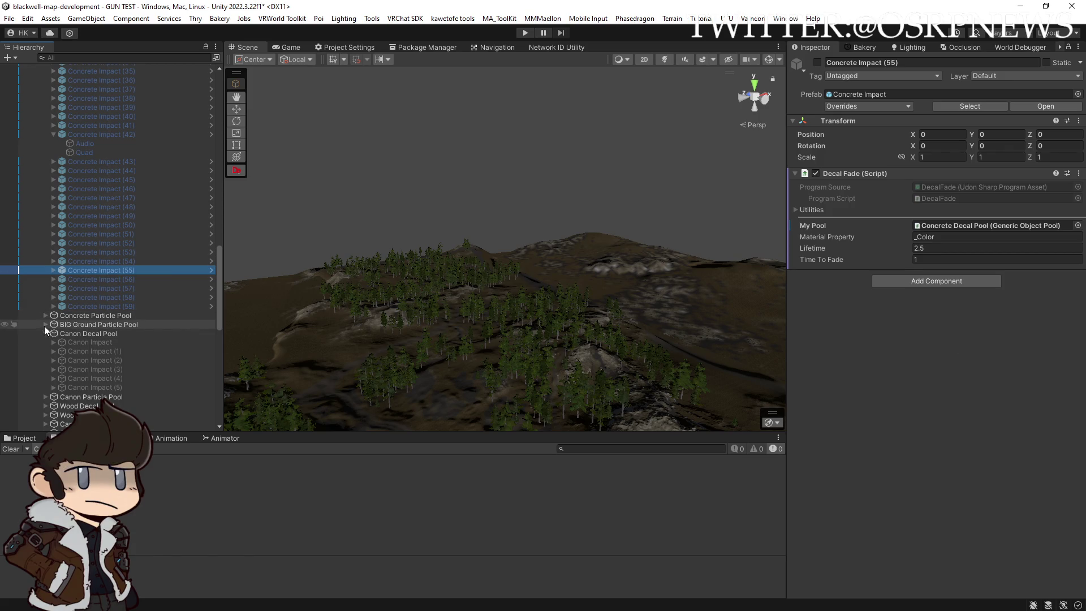
Expand the Wood Decal Pool and Wood Impact (30), and select its Quad
left_click(45, 406)
scroll(44, 406, "down", 3)
left_click(81, 314)
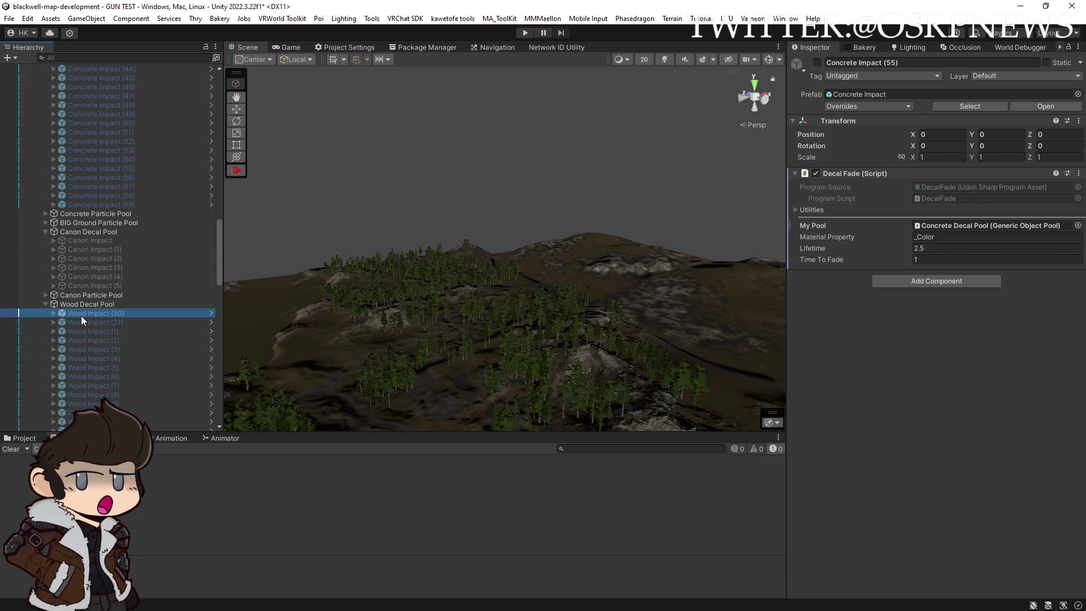
left_click(54, 313)
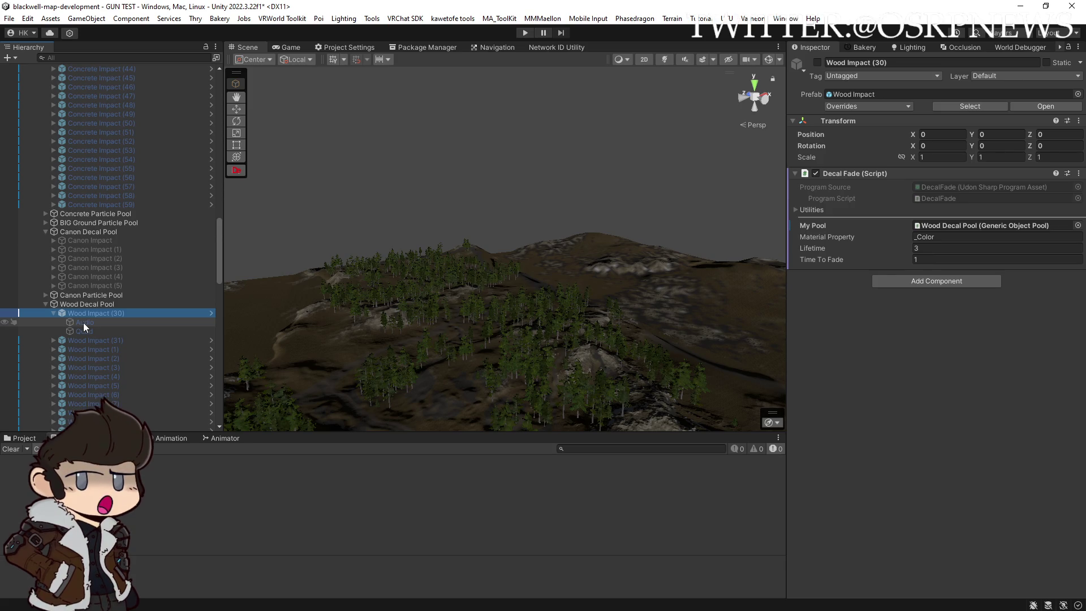
left_click(88, 329)
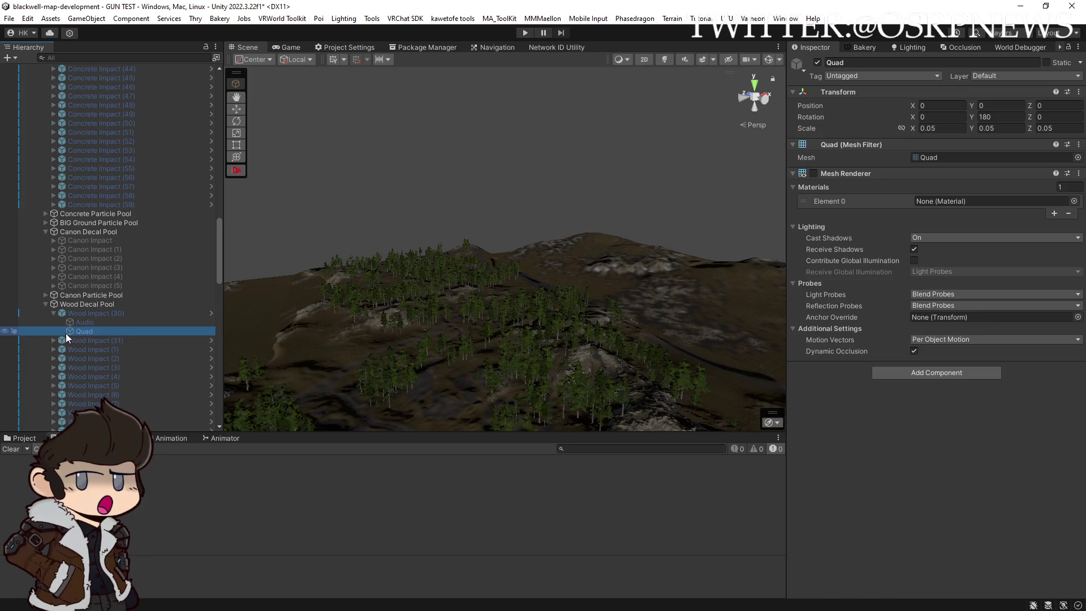
scroll(66, 334, "down", 10)
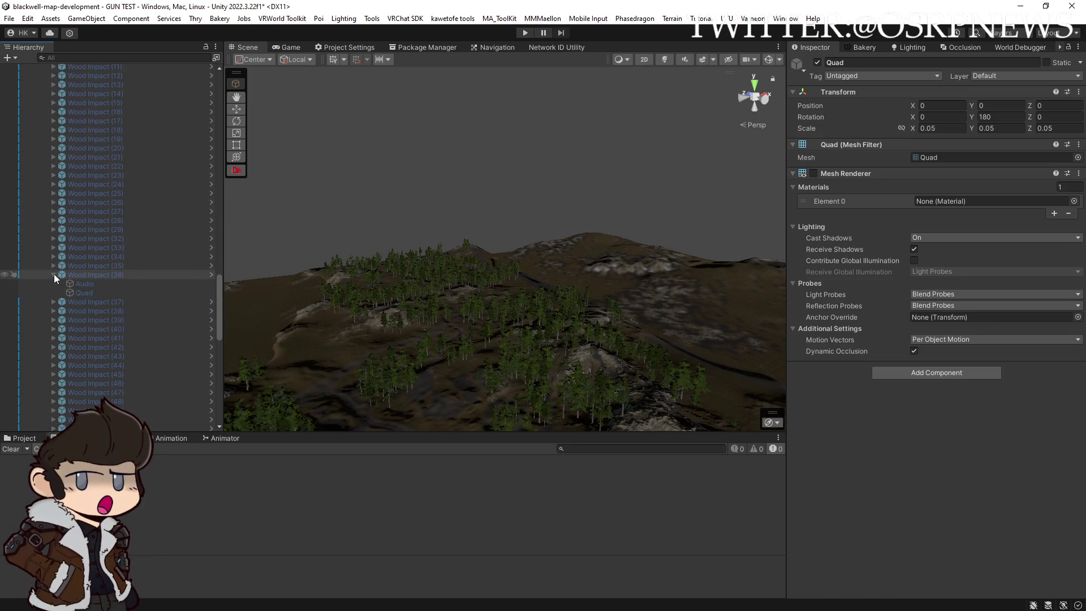
Check Wood Impact (36), (50) and (30), then open the Wood Impact prefab for editing
left_click(53, 275)
scroll(100, 289, "down", 3)
left_click(97, 335)
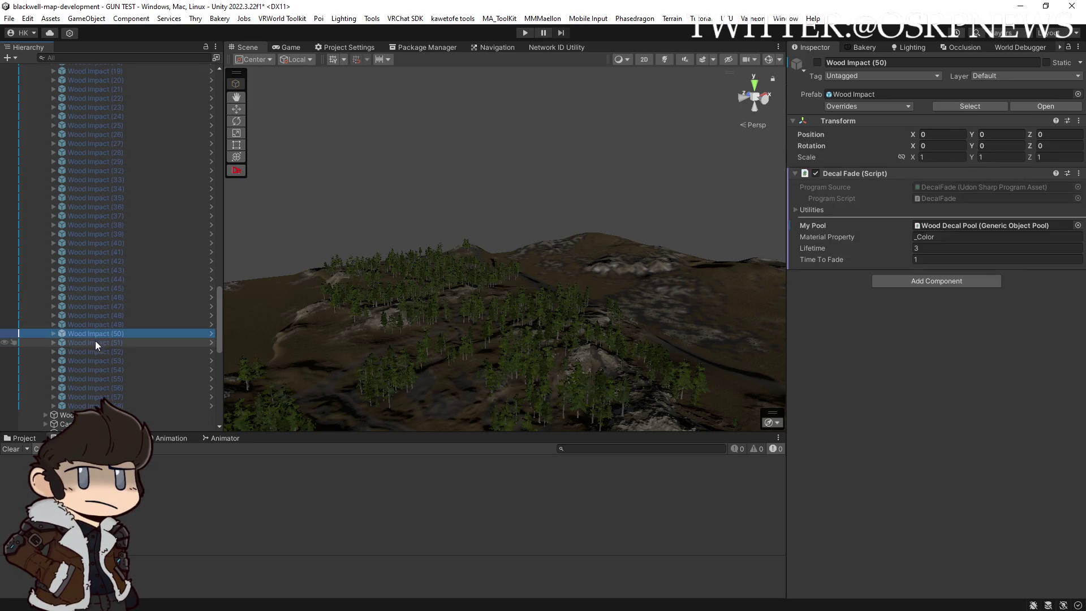
scroll(95, 339, "up", 15)
left_click(55, 178)
left_click(90, 177)
left_click(1041, 107)
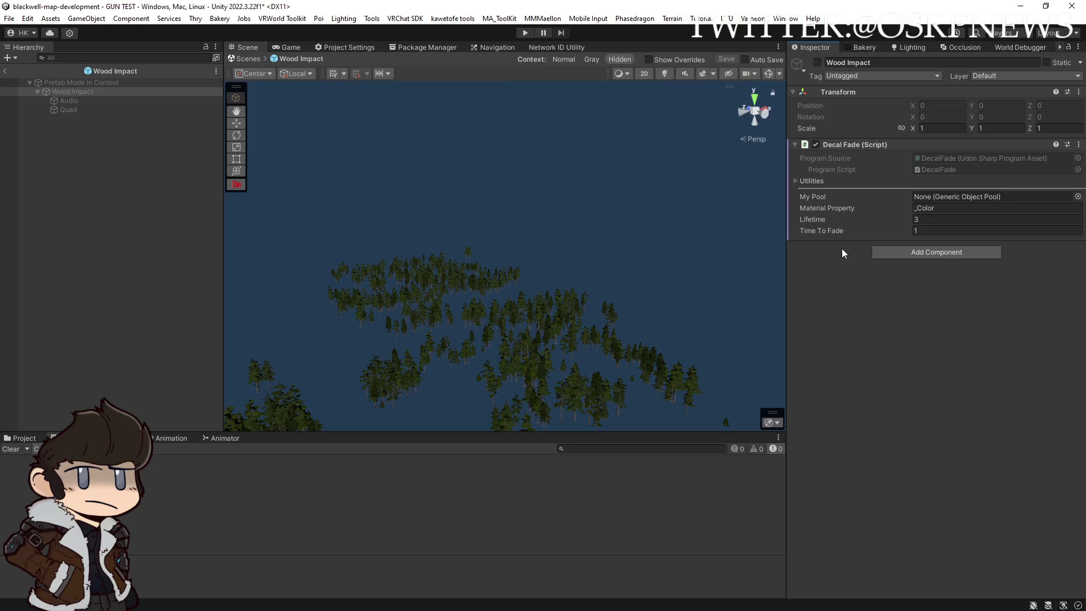
Steepen the Wood Impact Audio volume rolloff and pull the spread key back to about 6.585 units
left_click(78, 101)
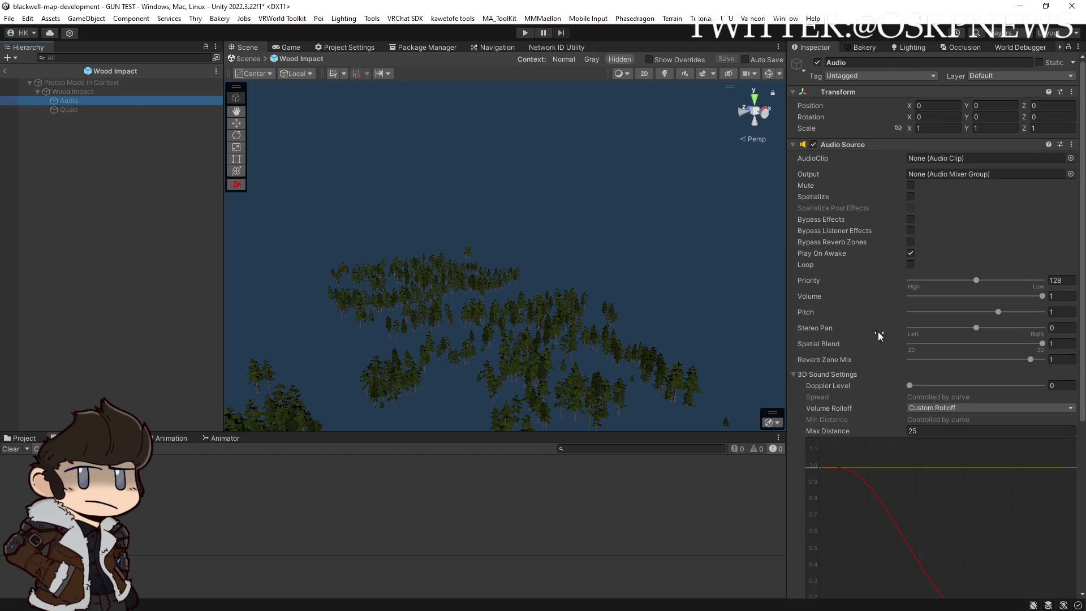
scroll(866, 325, "down", 5)
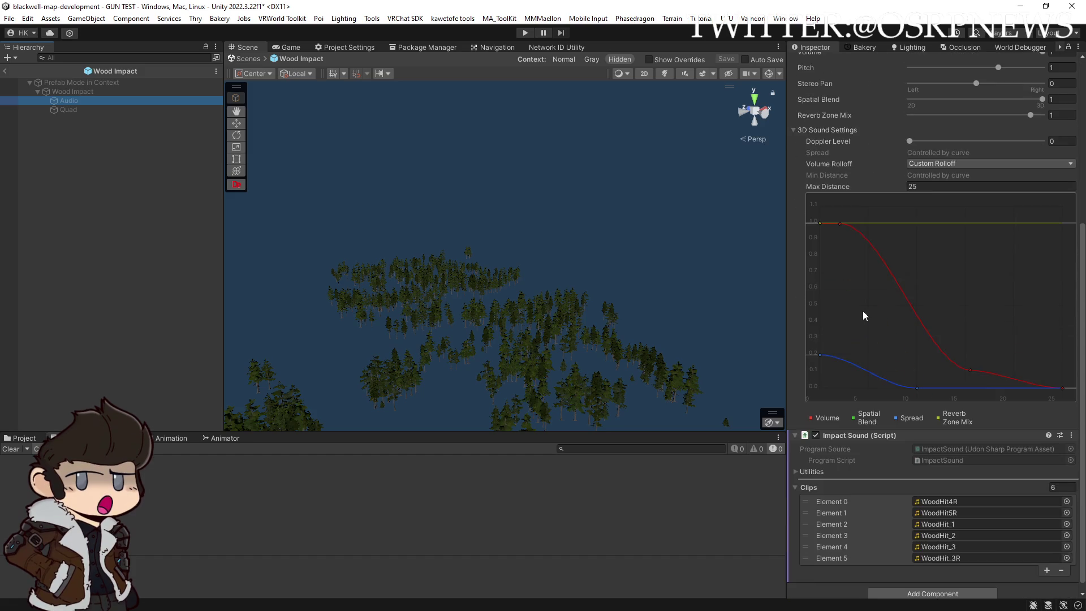
double_click(840, 223)
mouse_move(864, 224)
left_mouse_down()
mouse_move(853, 247)
mouse_move(817, 224)
left_mouse_up()
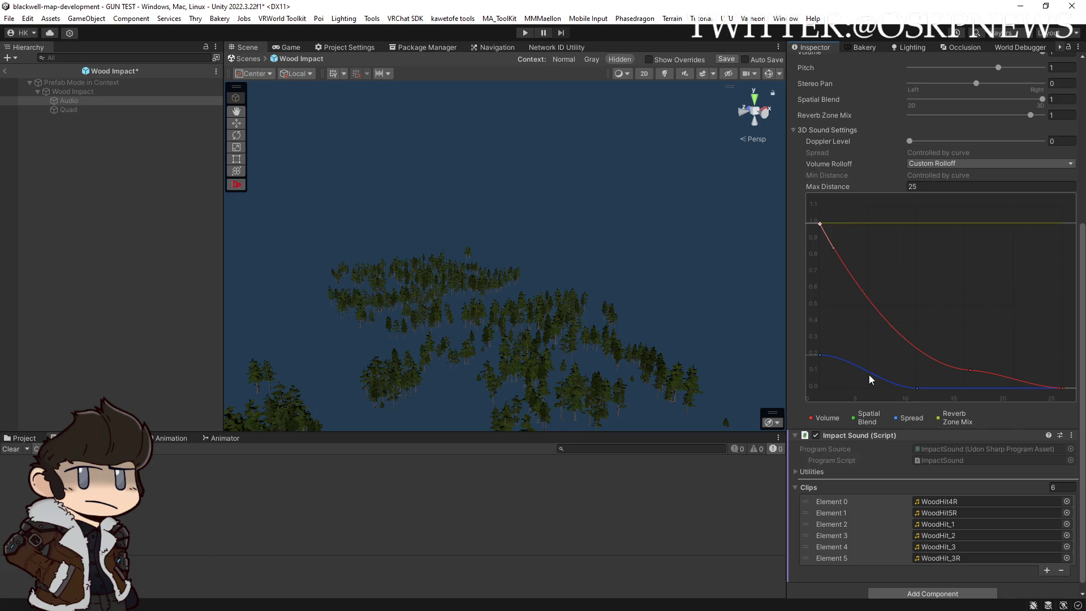
left_click_drag(820, 355, 813, 353)
mouse_move(916, 389)
left_mouse_down()
mouse_move(868, 400)
mouse_move(891, 406)
left_mouse_up()
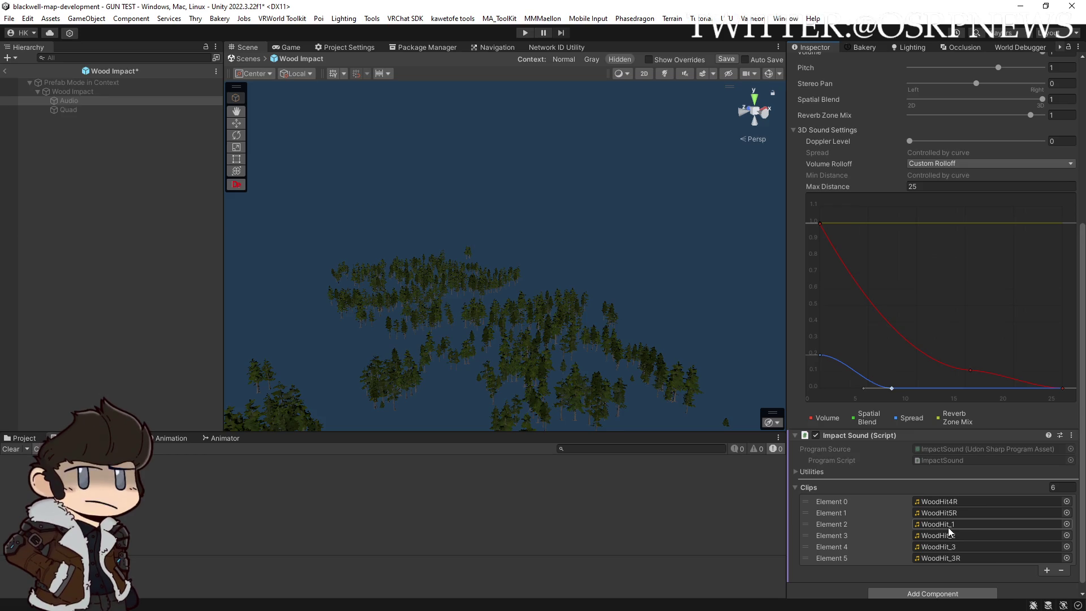
scroll(948, 524, "down", 1)
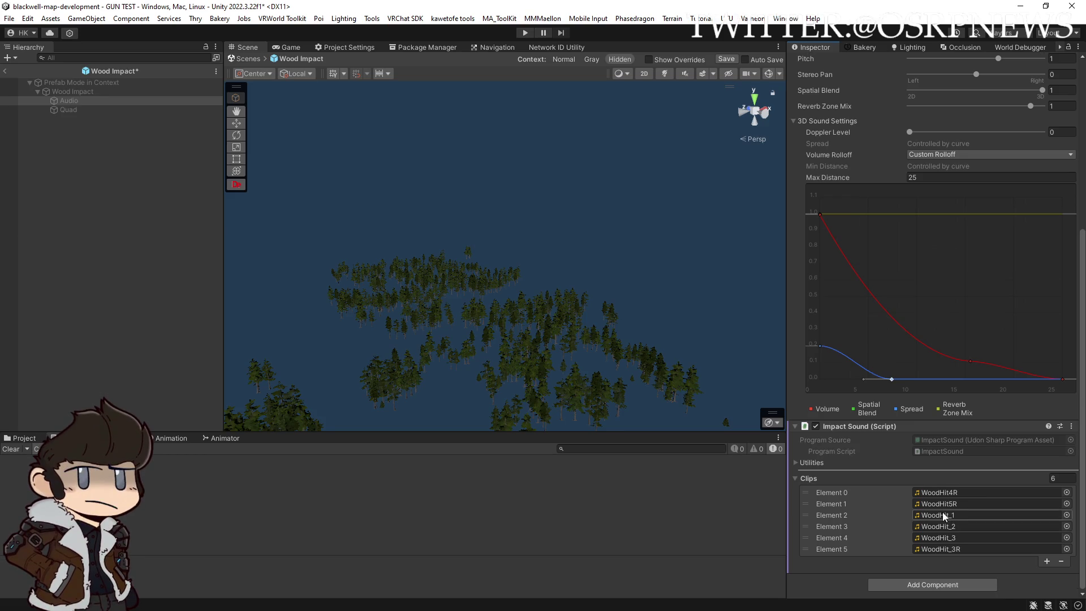
Save the Wood Impact prefab and inspect the three console errors' stack traces
left_click(730, 61)
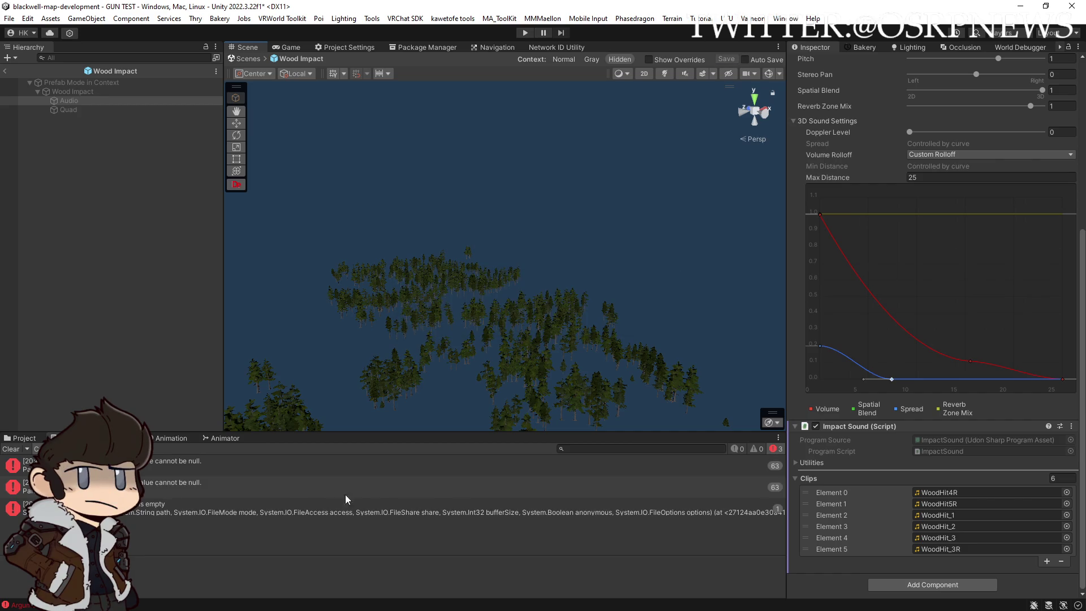
left_click(175, 469)
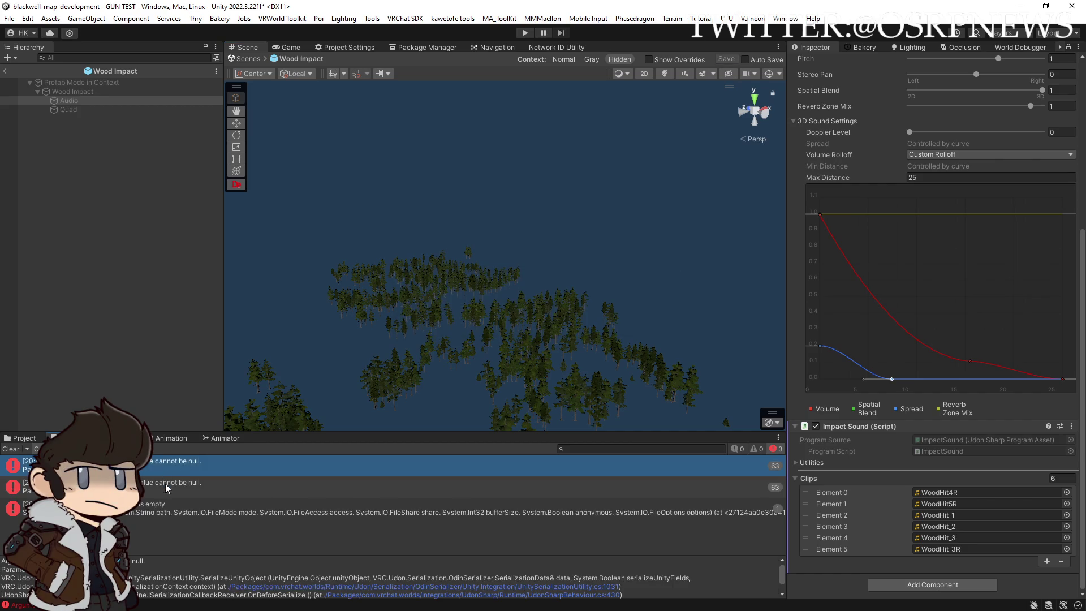
left_click(159, 507)
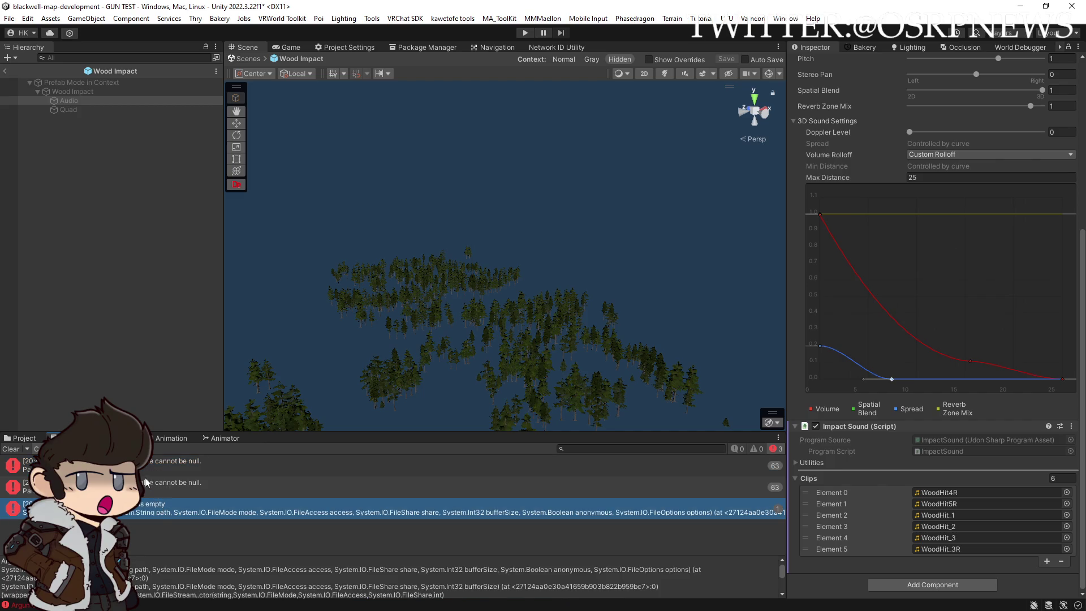
left_click(148, 467)
left_click(149, 486)
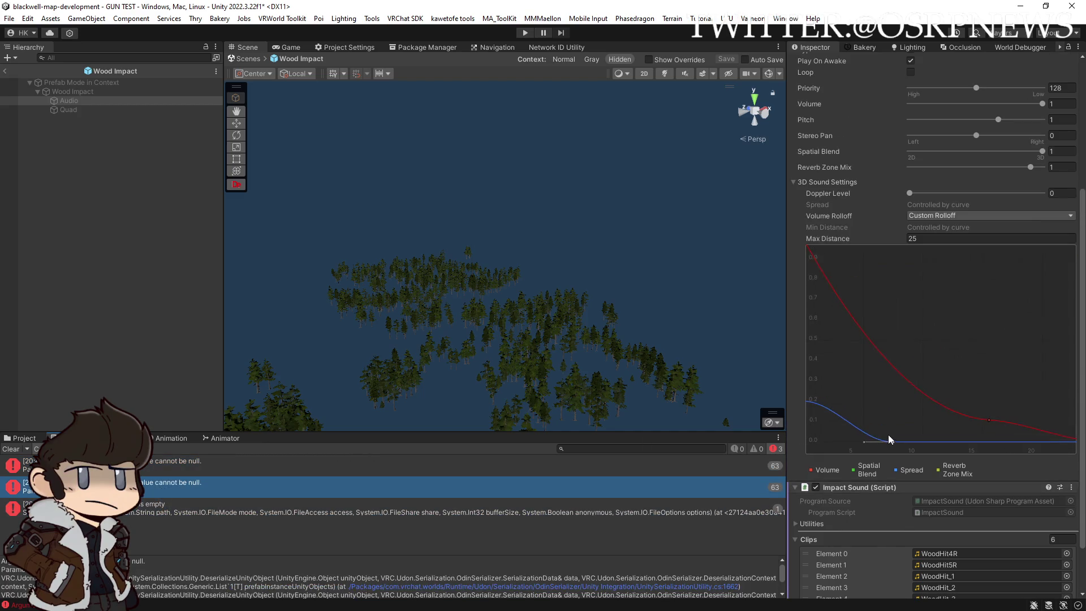
Leave Prefab Mode and return to the GUN TEST scene
scroll(982, 346, "up", 3)
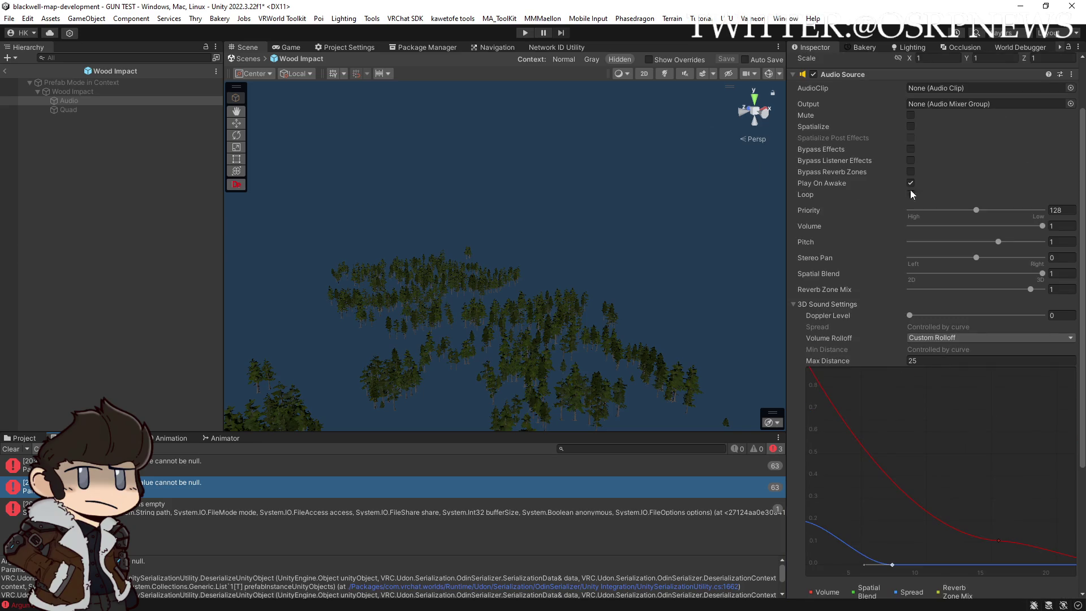
scroll(911, 193, "up", 2)
left_click(4, 70)
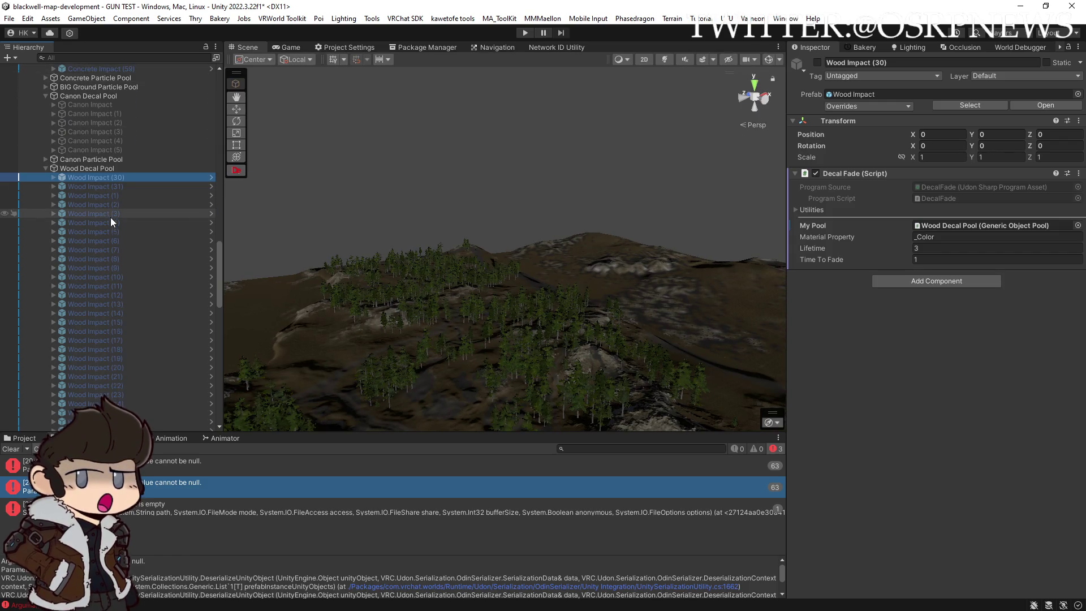
Open the Concrete Impact (46) prefab, inspect its decal Quad, then return to the scene
scroll(110, 217, "up", 5)
left_click(107, 214)
left_click(1046, 106)
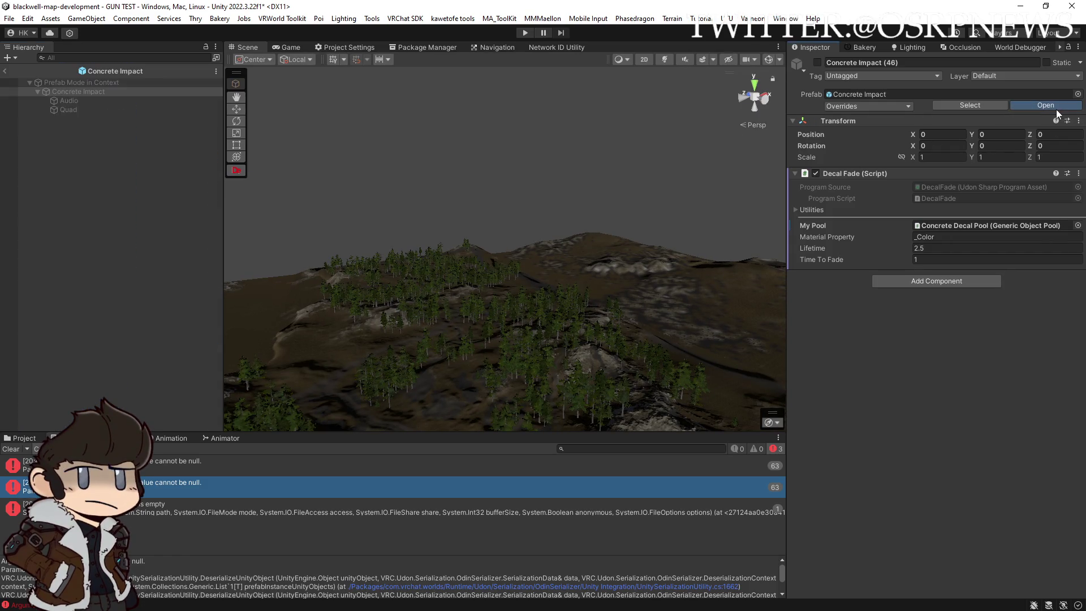
left_click(69, 108)
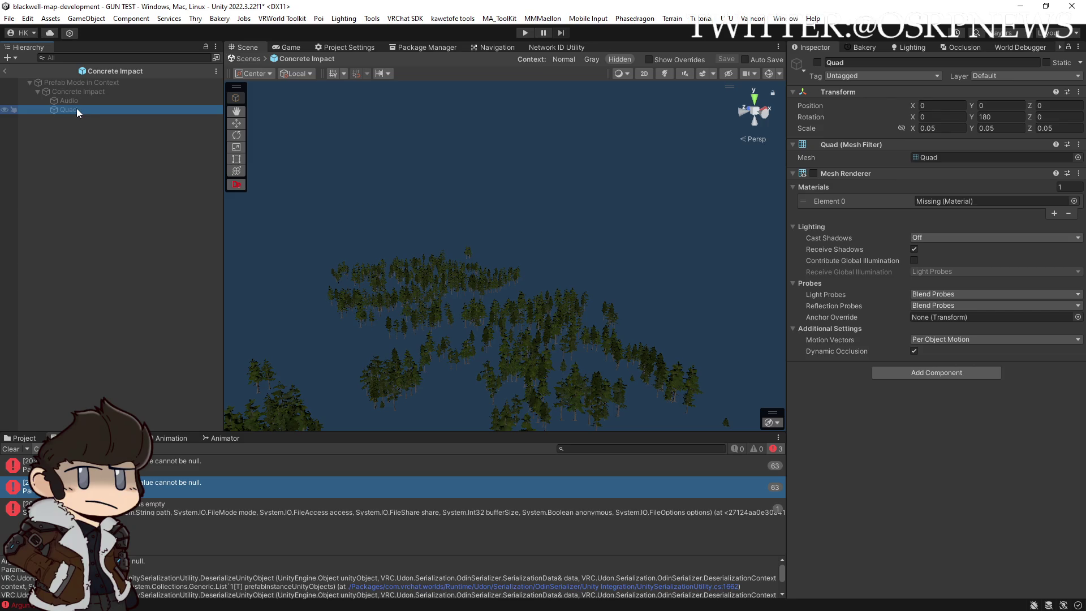
left_click(4, 72)
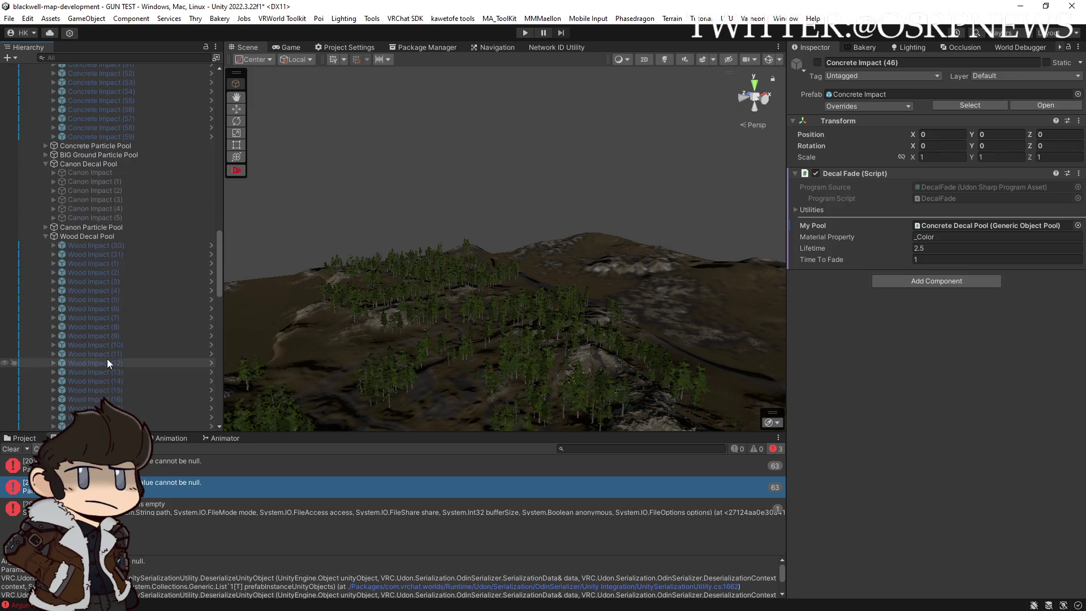
In the Wood Impact prefab, set the Quad's Mesh Renderer Cast Shadows to Off, then exit
left_click(80, 264)
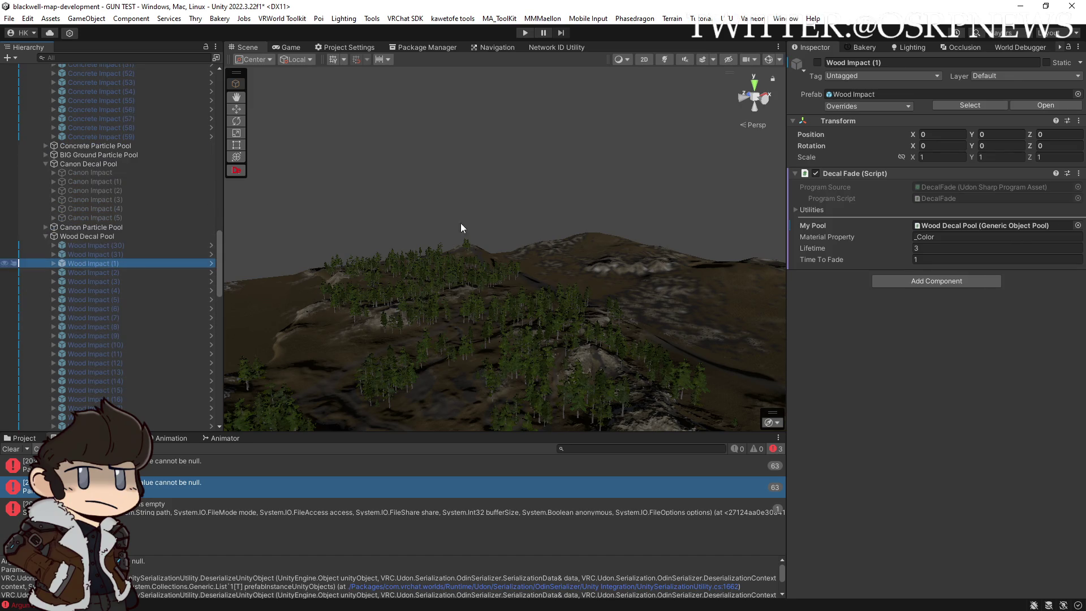
left_click(1047, 105)
left_click(73, 107)
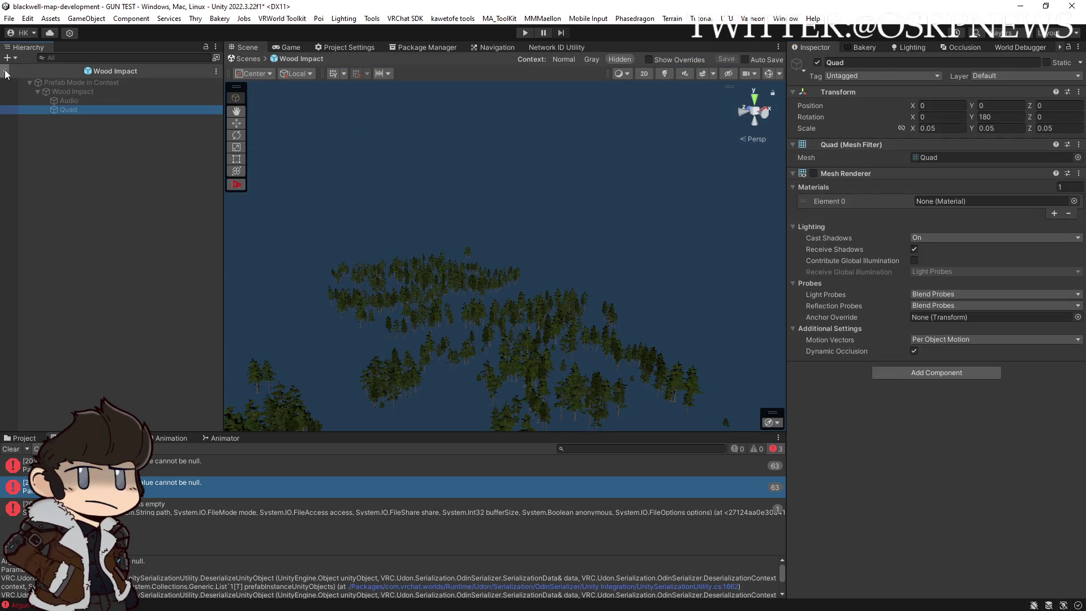
left_click(941, 239)
left_click(939, 250)
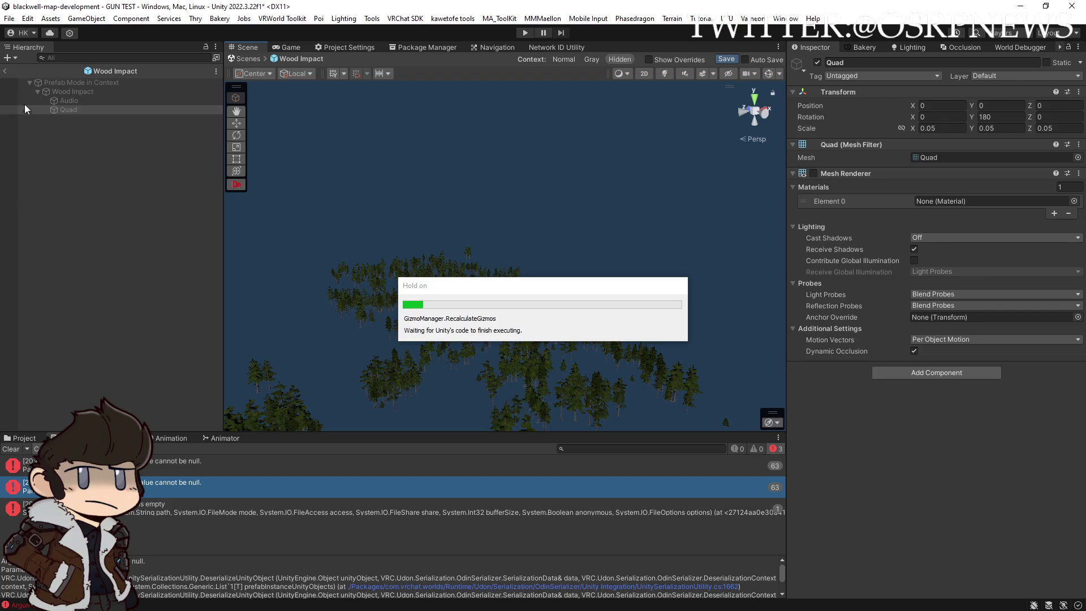
left_click(5, 72)
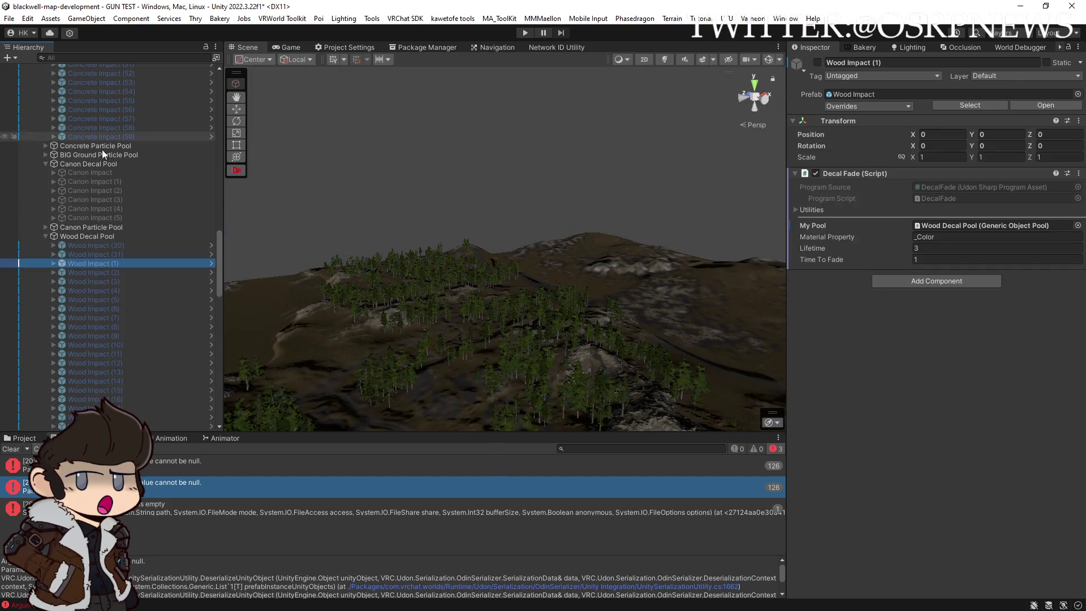
Open the Concrete Impact (56) prefab and enable its decal Quad
left_click(87, 109)
left_click(1035, 107)
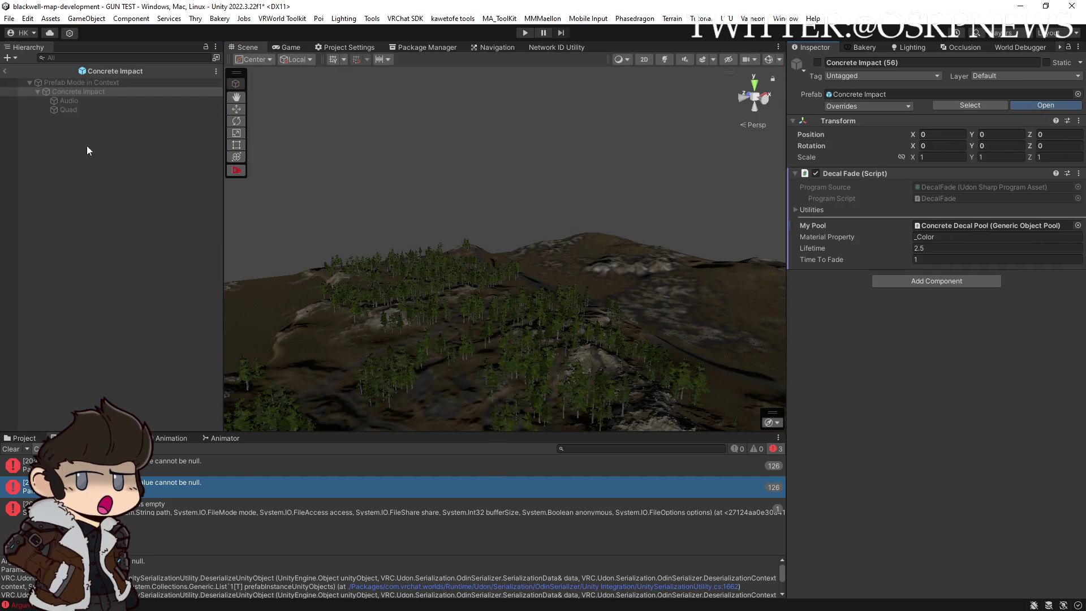
left_click(61, 108)
left_click(817, 62)
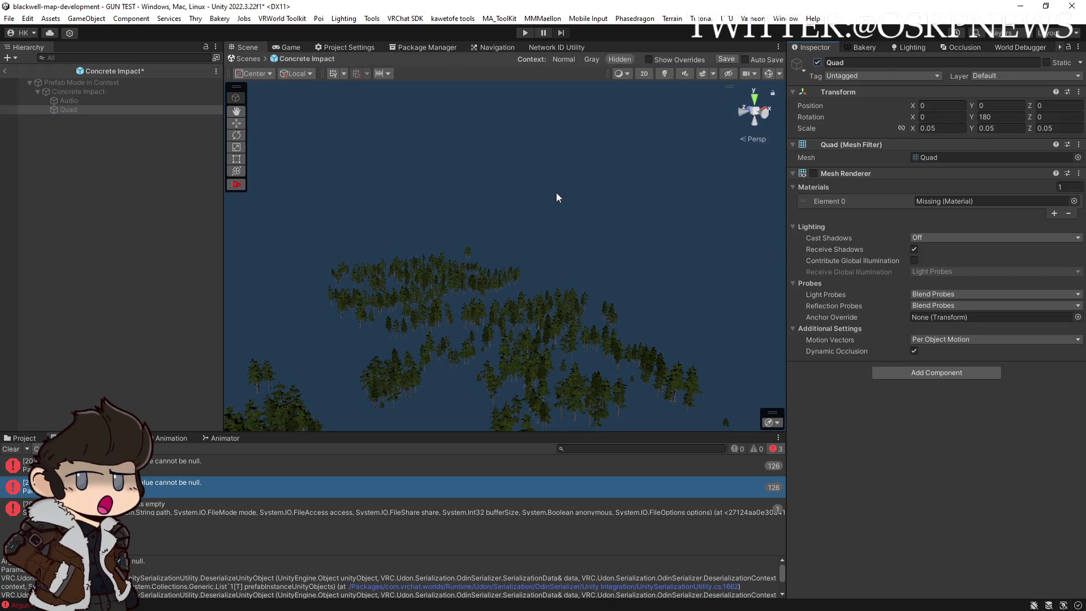
Shorten the Audio volume falloff and bring spread to zero near 7 units, then save
left_click(162, 101)
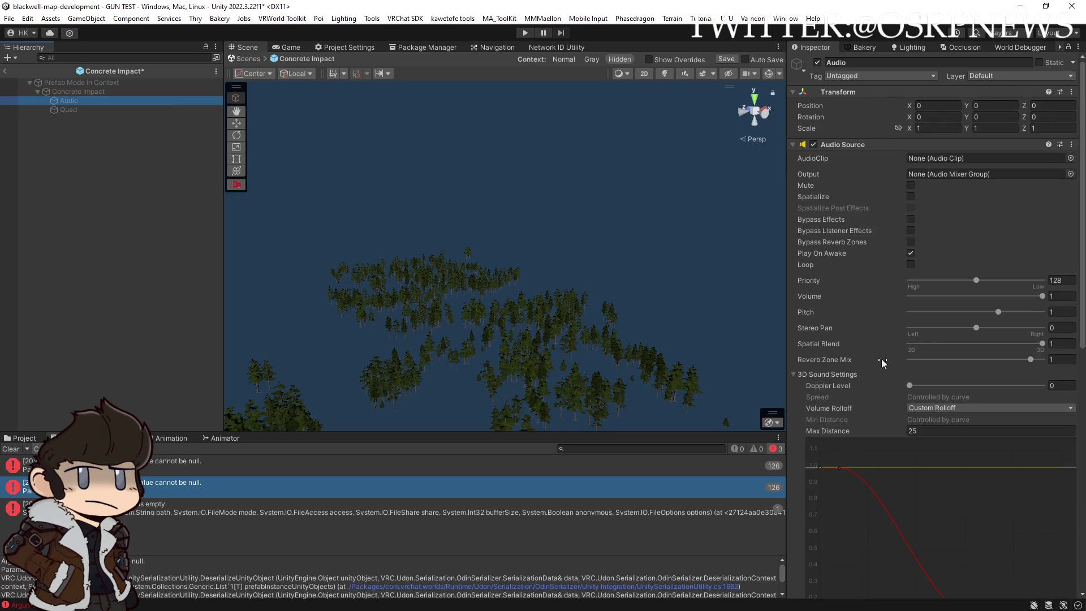
scroll(876, 354, "down", 5)
mouse_move(840, 345)
left_mouse_down()
mouse_move(820, 345)
mouse_move(848, 369)
mouse_move(847, 385)
left_mouse_up()
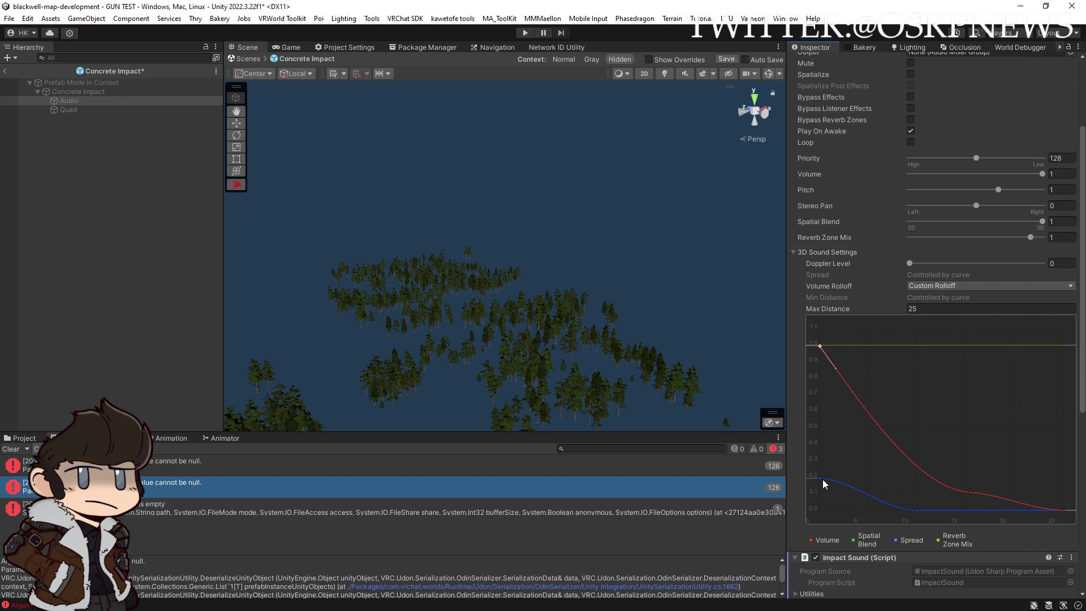
left_click_drag(916, 511, 888, 521)
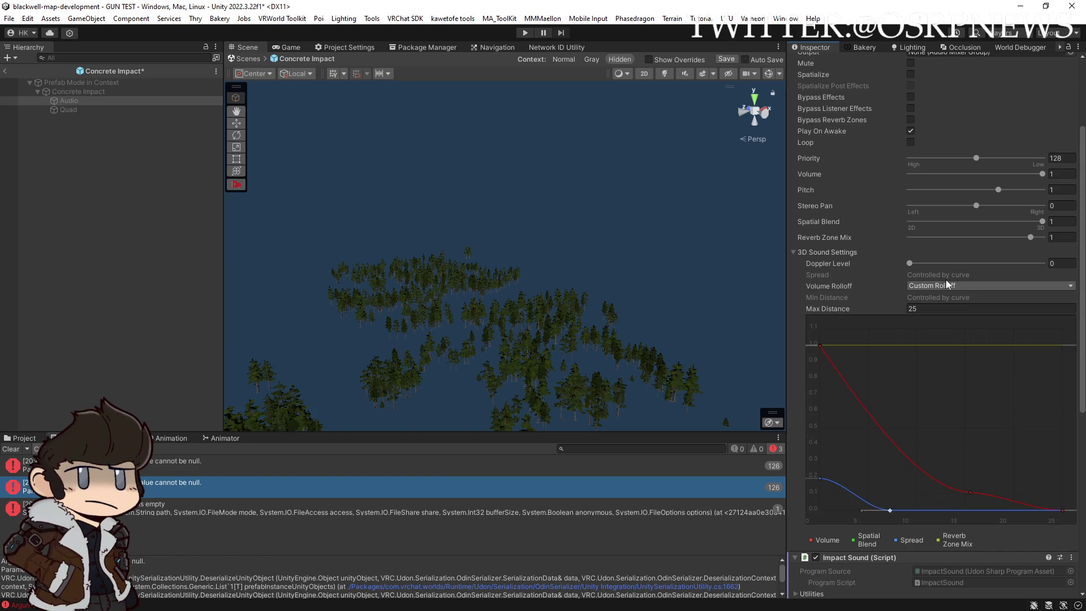
scroll(860, 250, "up", 5)
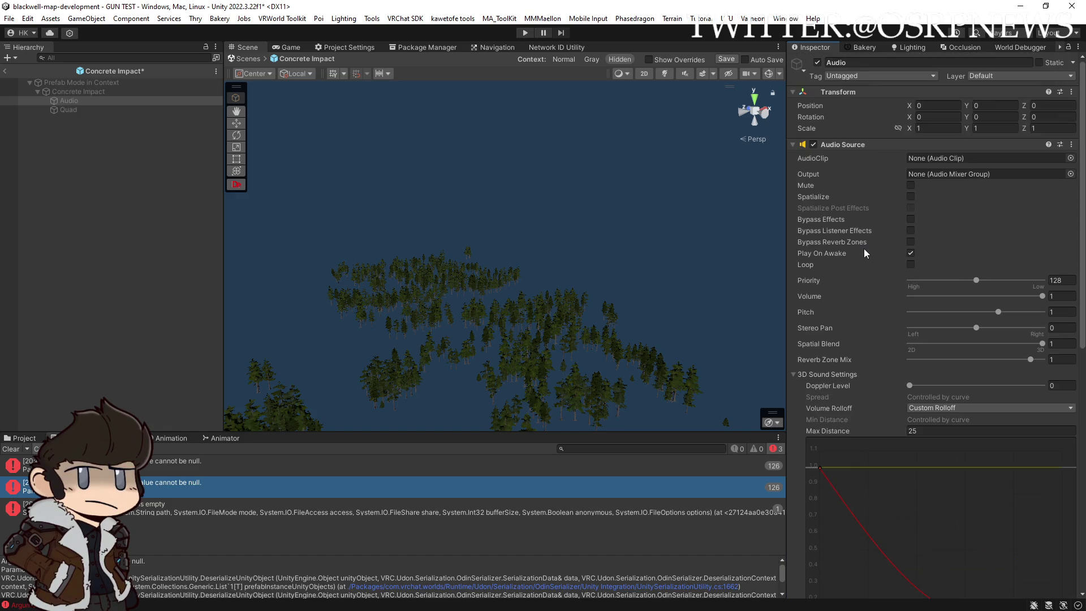
scroll(873, 336, "down", 5)
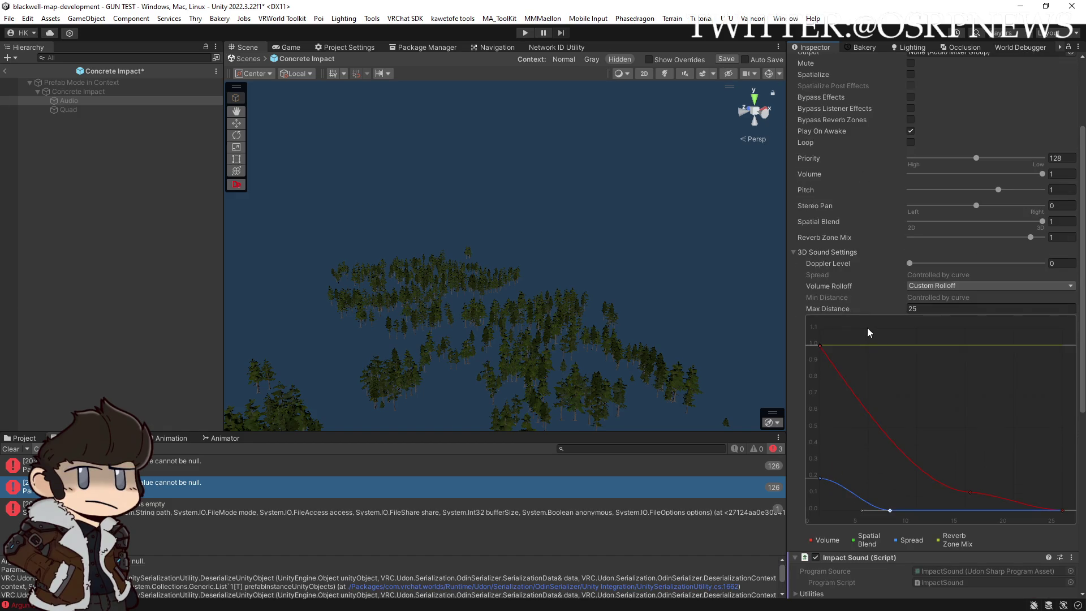
scroll(831, 236, "up", 5)
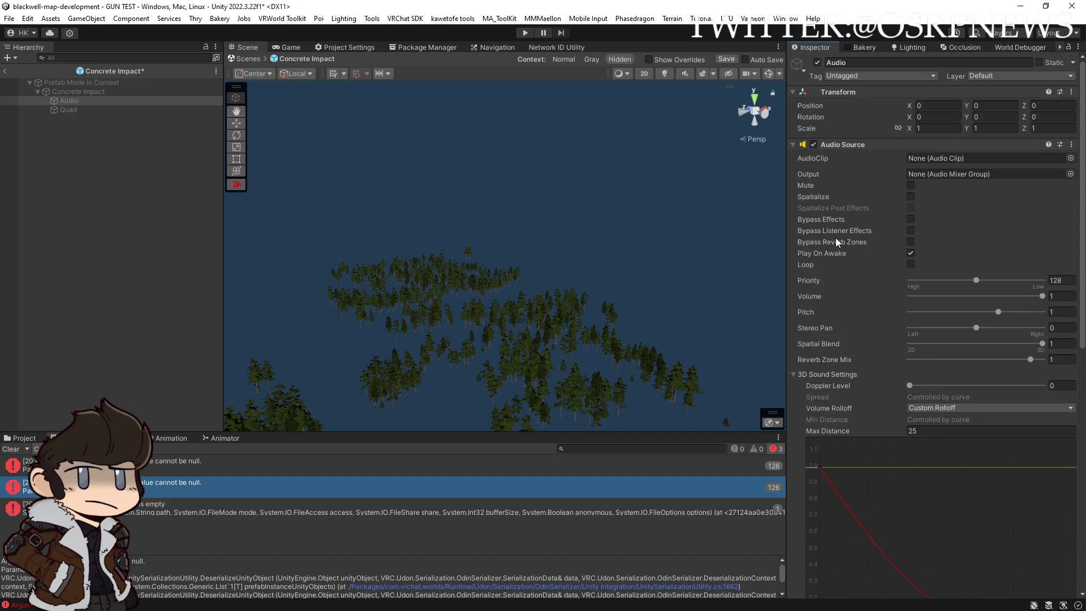
left_click(727, 59)
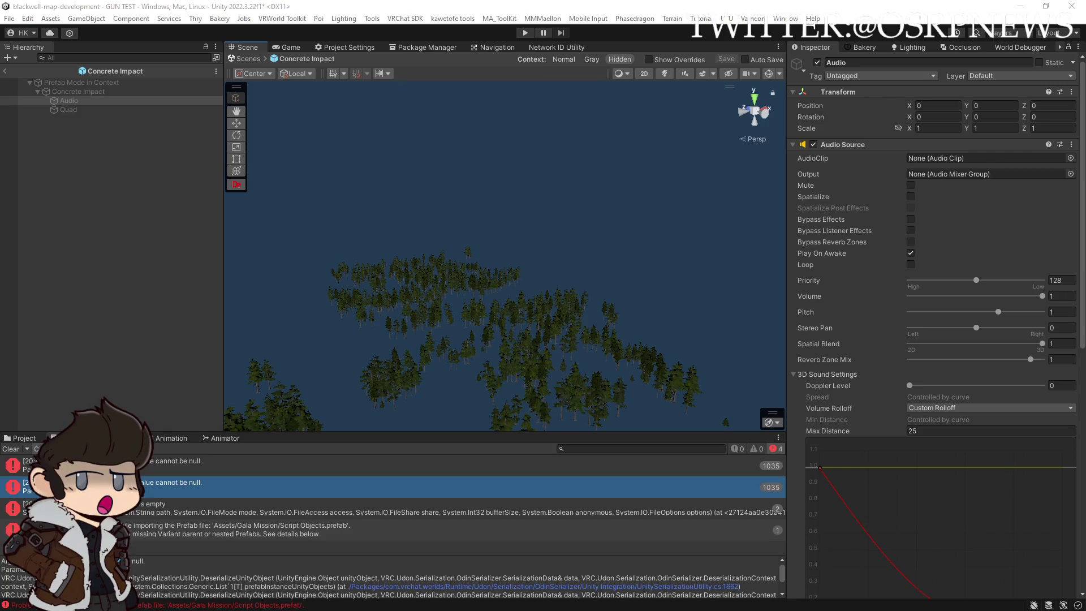
left_click(111, 108)
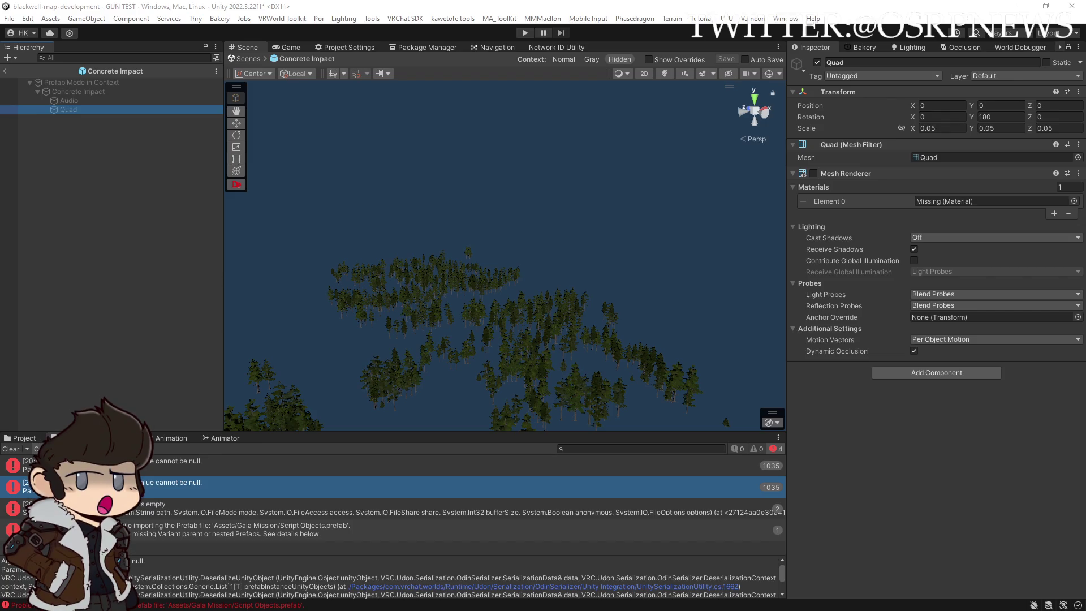
key("alt+Tab")
scroll(574, 337, "down", 5)
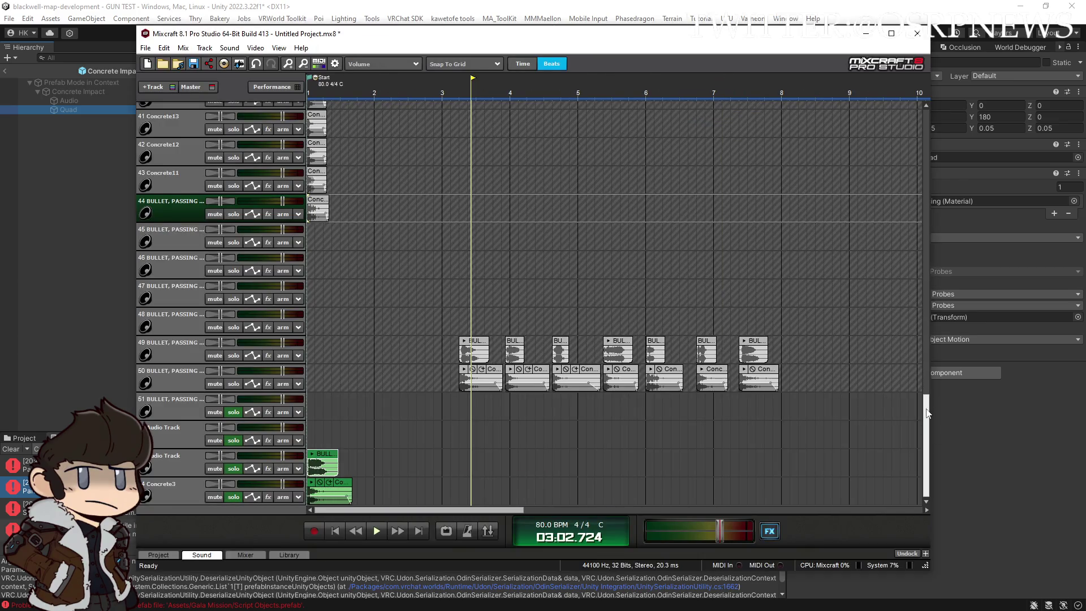
Drop the IMPACT bullet sound files onto new tracks starting at track 22
scroll(911, 376, "up", 5)
mouse_move(457, 419)
left_mouse_down()
mouse_move(71, 2)
mouse_move(99, 438)
mouse_move(68, 501)
mouse_move(23, 512)
mouse_move(6, 403)
mouse_move(35, 399)
left_mouse_up()
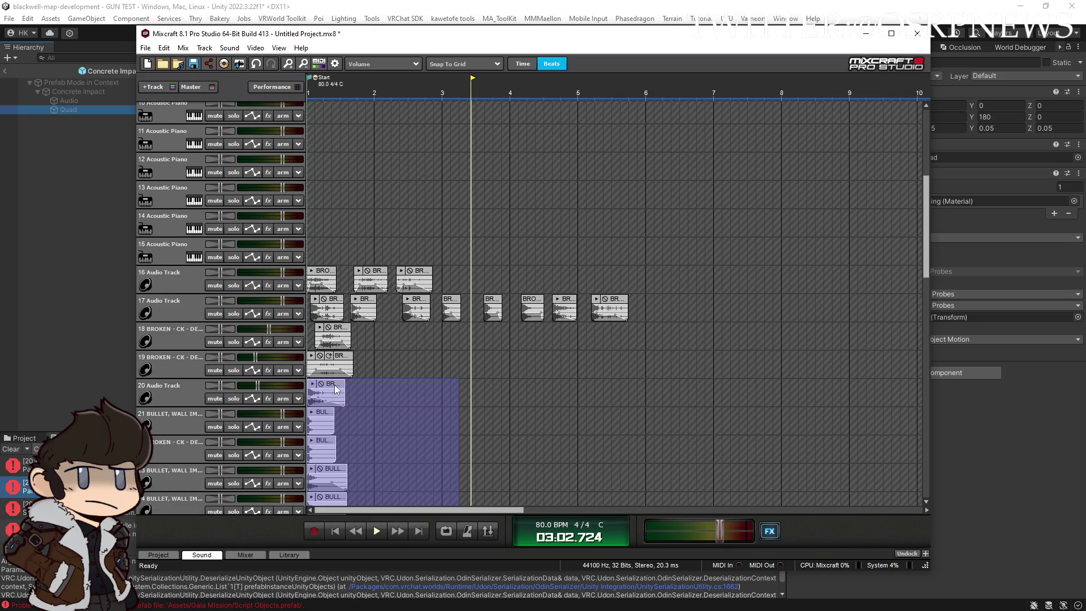
left_click(346, 403)
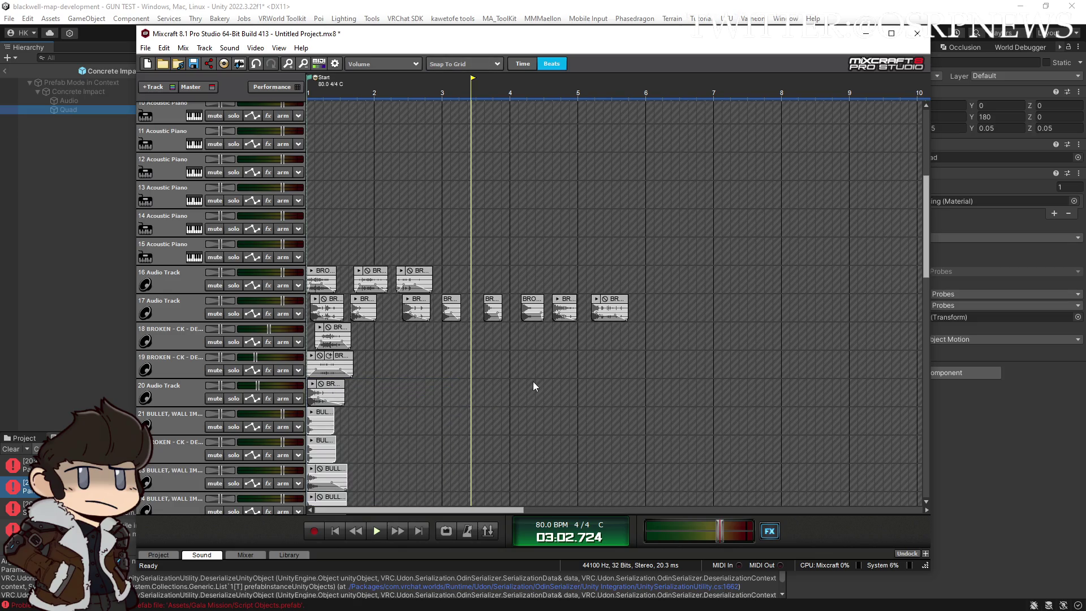
left_click_drag(926, 266, 926, 300)
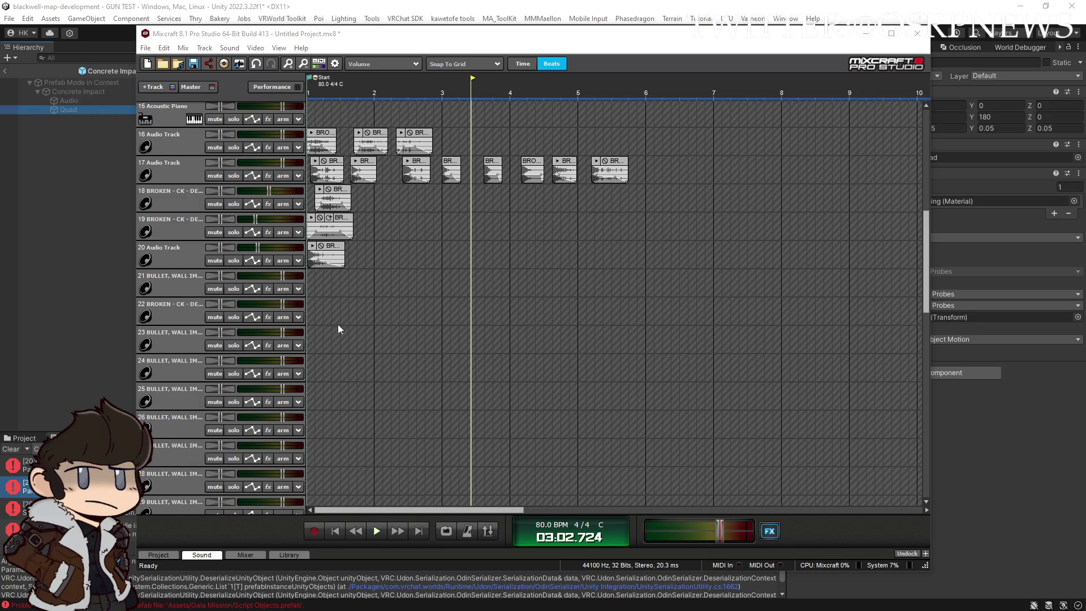
left_click_drag(322, 314, 324, 311)
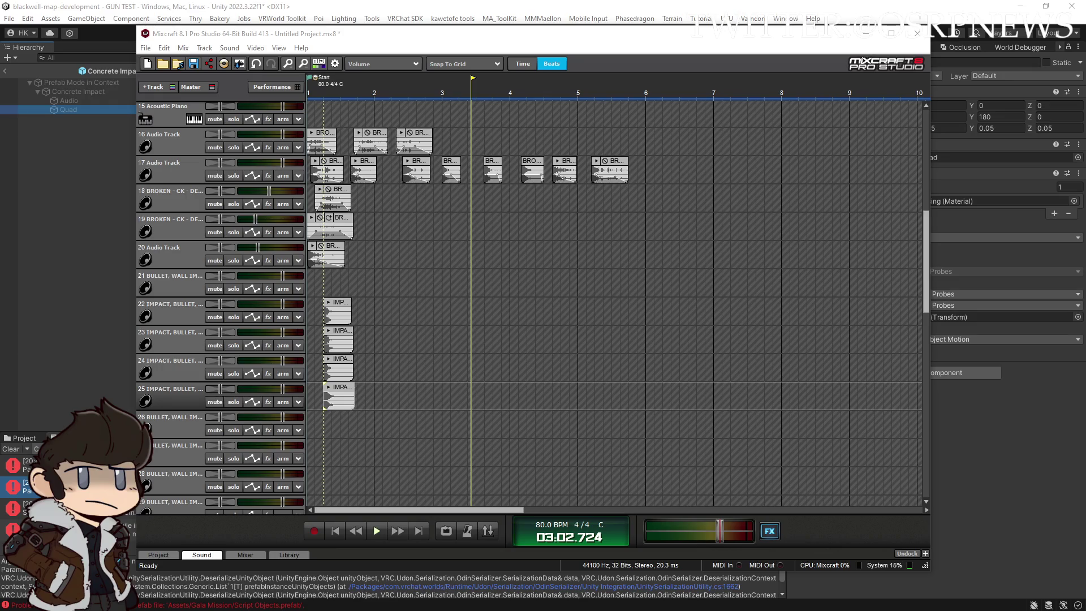
Slide the IMPACT clips on tracks 22–25 and 36–40 to the start of bar 1
left_click_drag(384, 441, 355, 435)
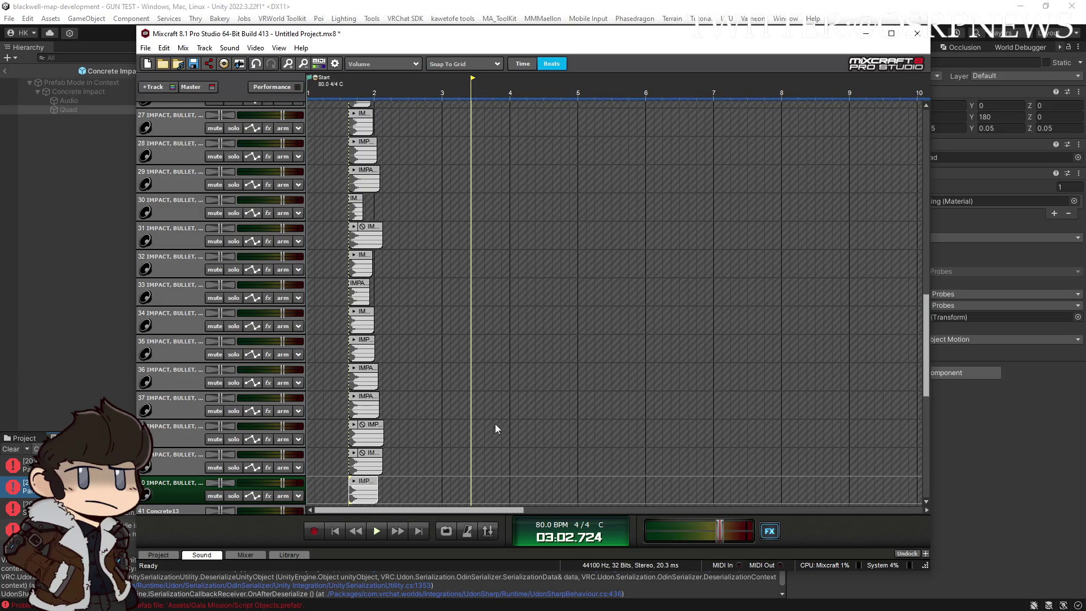
left_click_drag(354, 377, 312, 376)
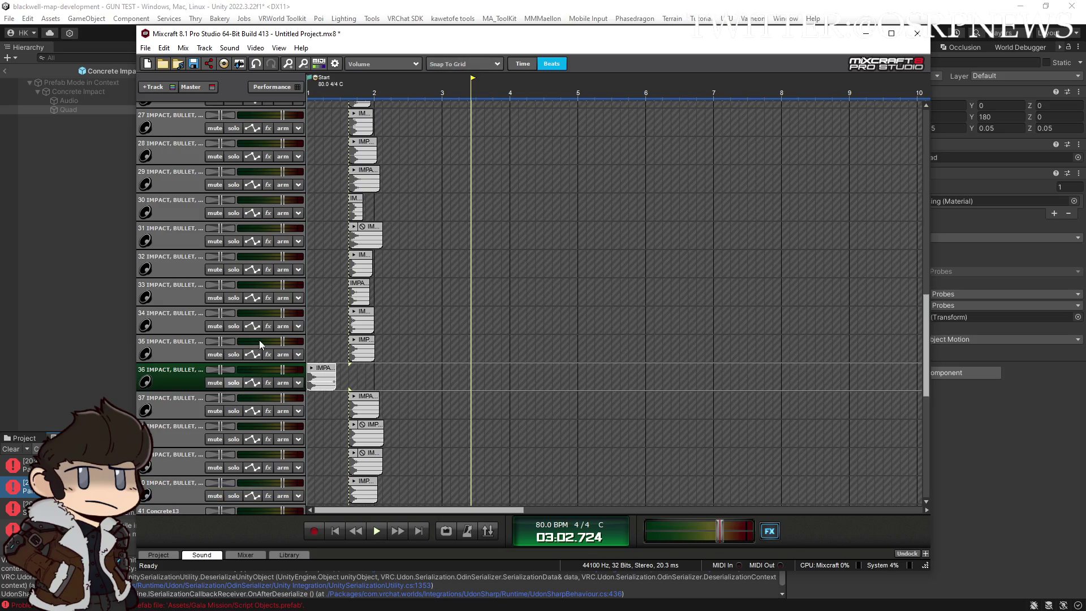
mouse_move(407, 501)
left_mouse_down()
mouse_move(353, 399)
mouse_move(264, 402)
left_mouse_up()
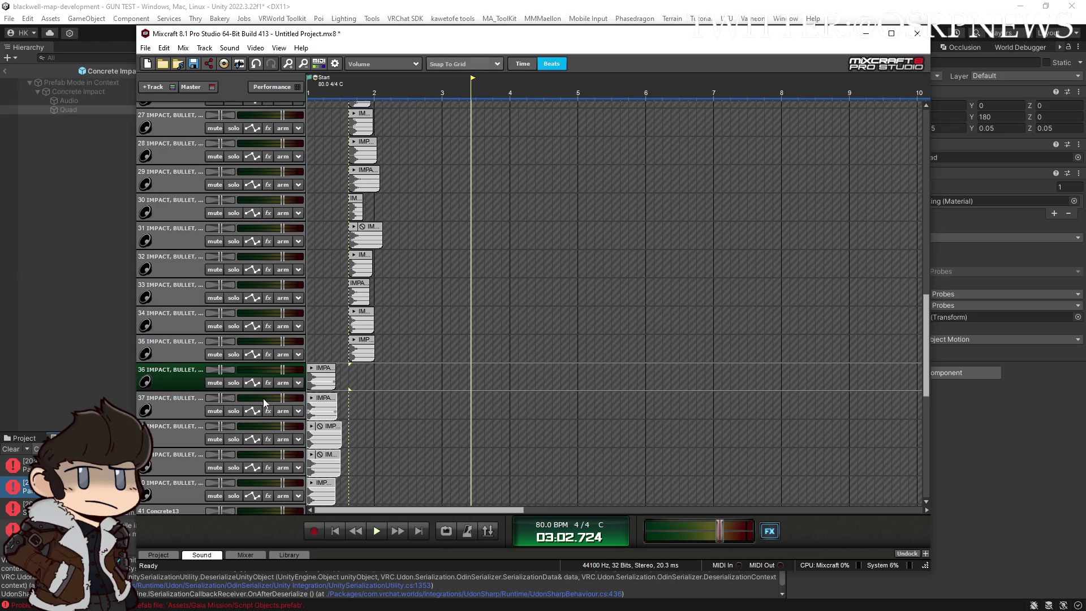
scroll(444, 405, "up", 2)
left_click_drag(434, 407, 302, 90)
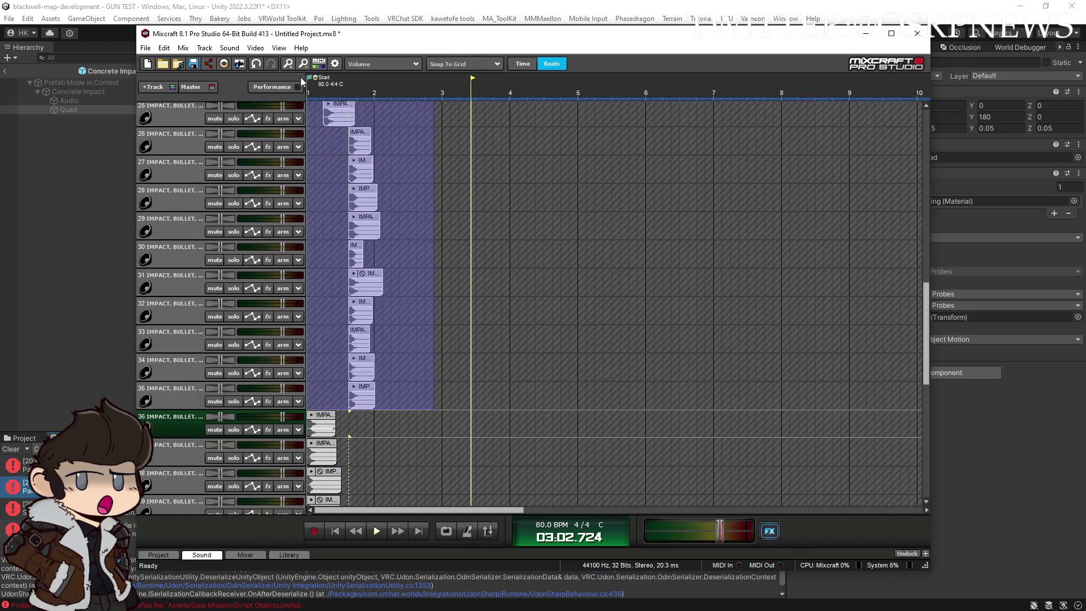
scroll(351, 255, "up", 2)
left_click_drag(349, 253, 277, 249)
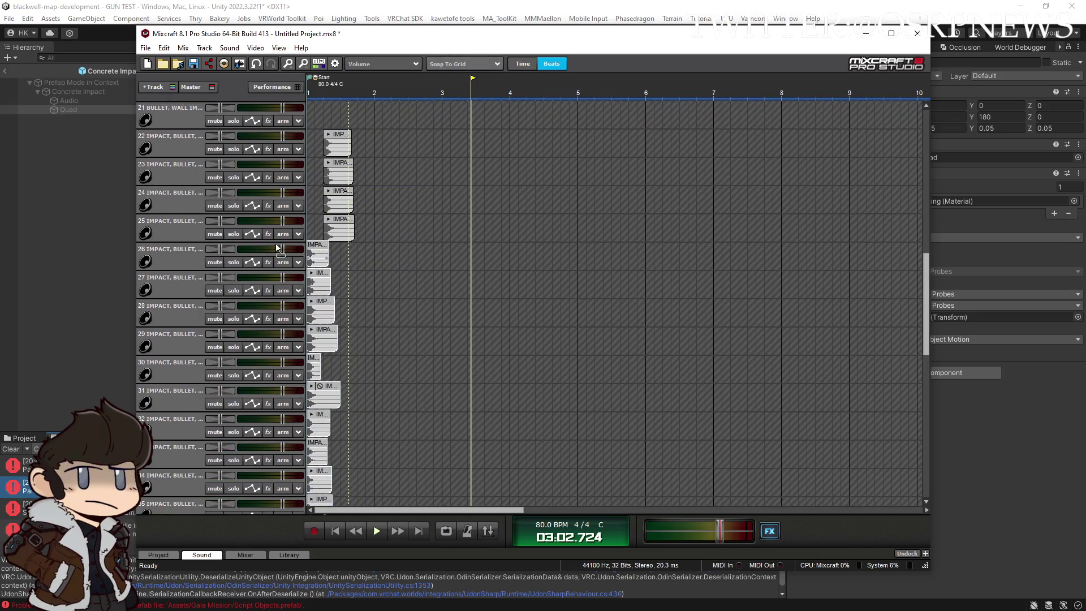
left_click_drag(378, 238, 311, 128)
left_click_drag(340, 170, 324, 169)
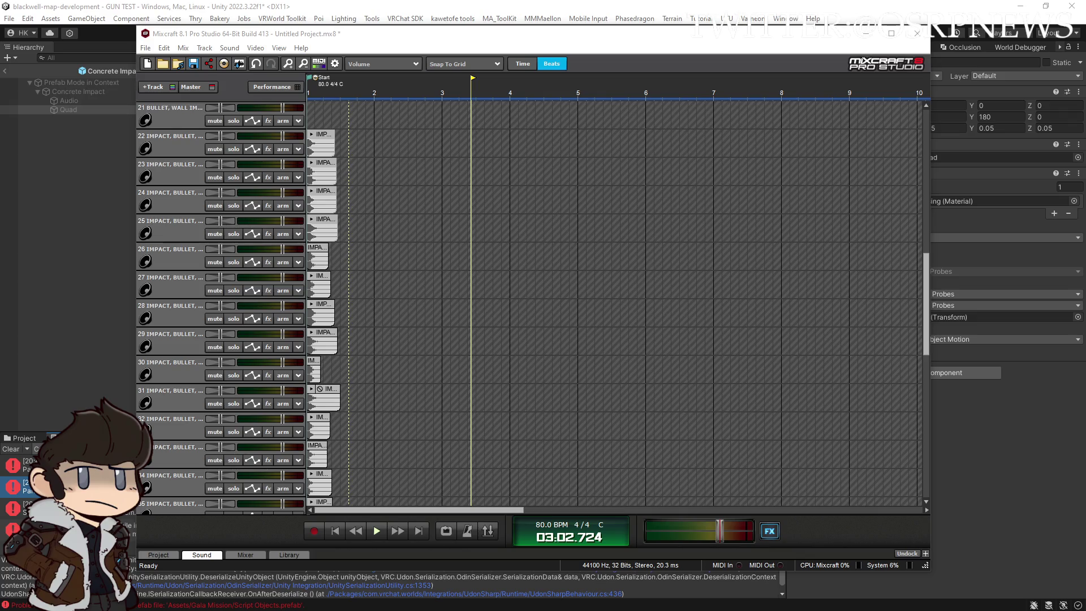
left_click_drag(927, 292, 922, 430)
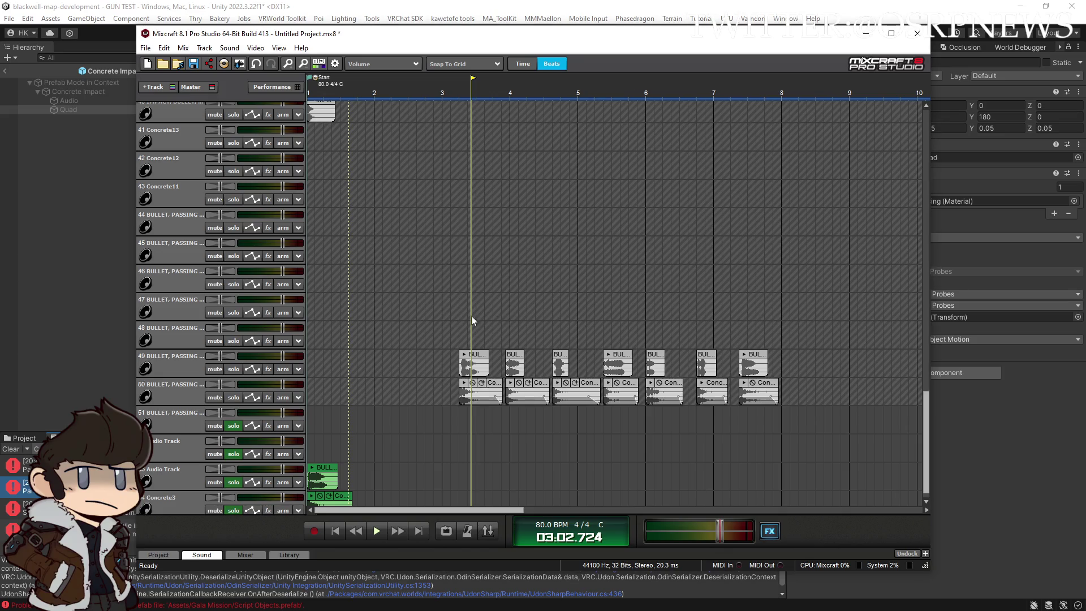
Add three Metal Drop and two Glass Smash clips, split Glass Smash 01 at 4.2, and raise them to tracks 19–20
left_click_drag(440, 272, 438, 270)
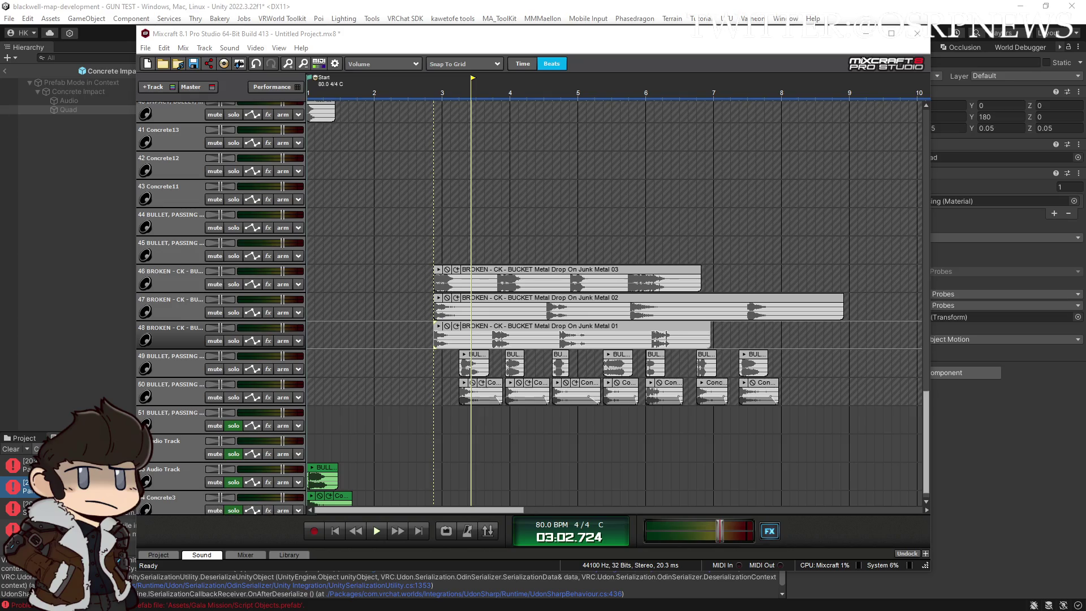
left_click_drag(498, 231, 443, 218)
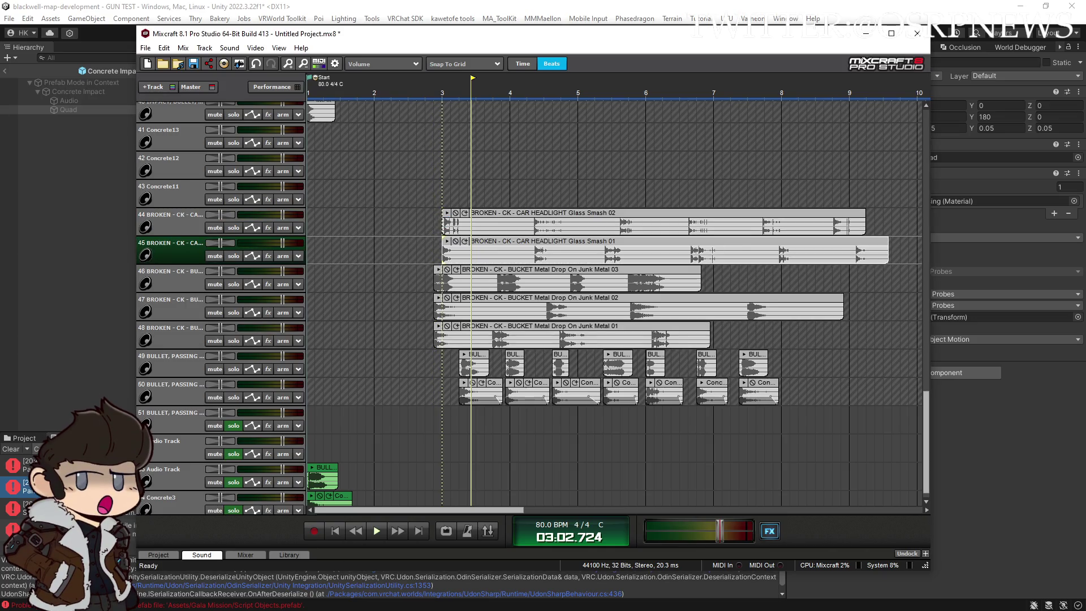
left_click(529, 245)
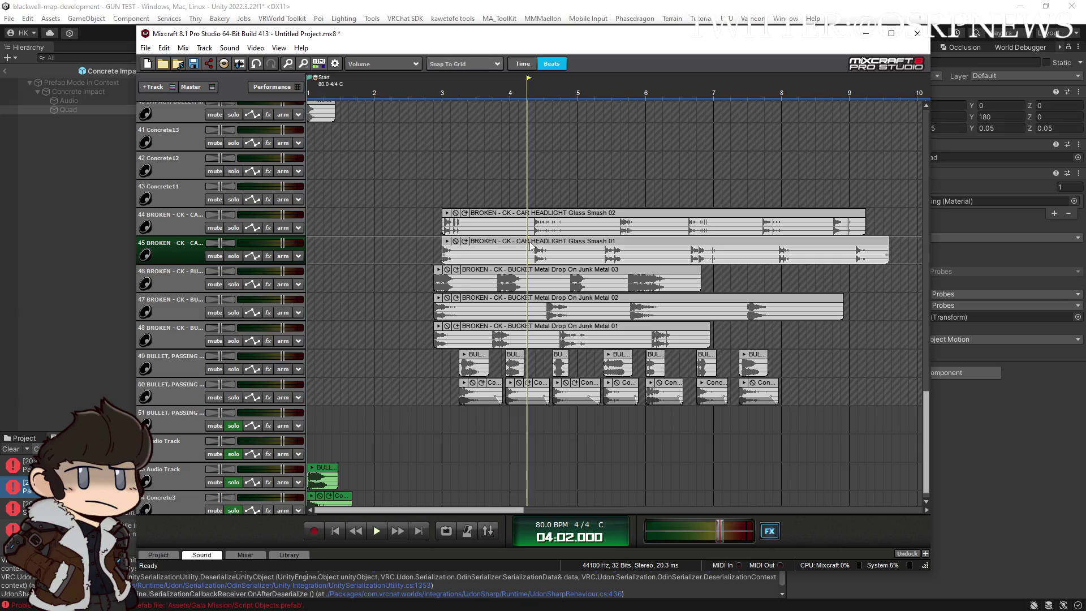
key("s")
mouse_move(529, 219)
left_mouse_down()
mouse_move(503, 187)
mouse_move(603, 181)
mouse_move(595, 72)
mouse_move(561, 80)
mouse_move(662, 303)
mouse_move(645, 331)
left_mouse_up()
right_click(188, 375)
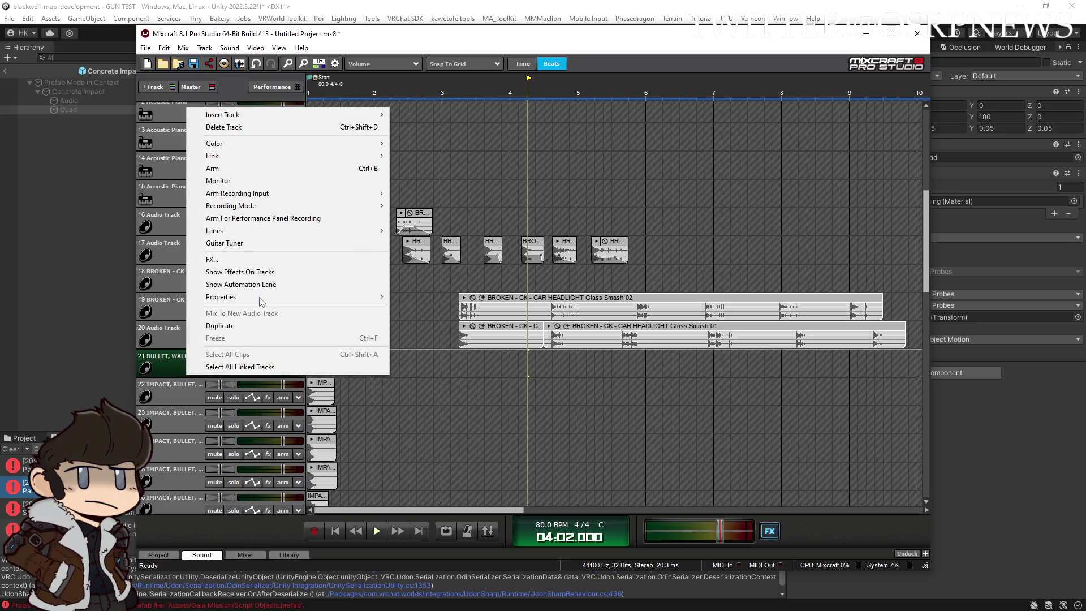
Insert empty audio track 21, then solo and audition track 23's impact clip
mouse_move(308, 116)
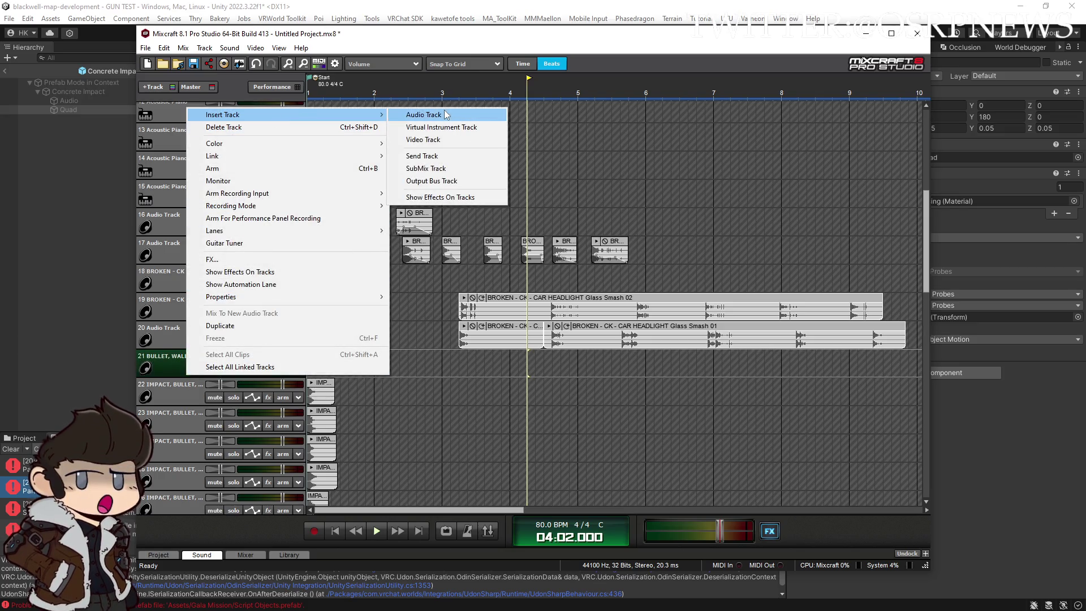
left_click(445, 114)
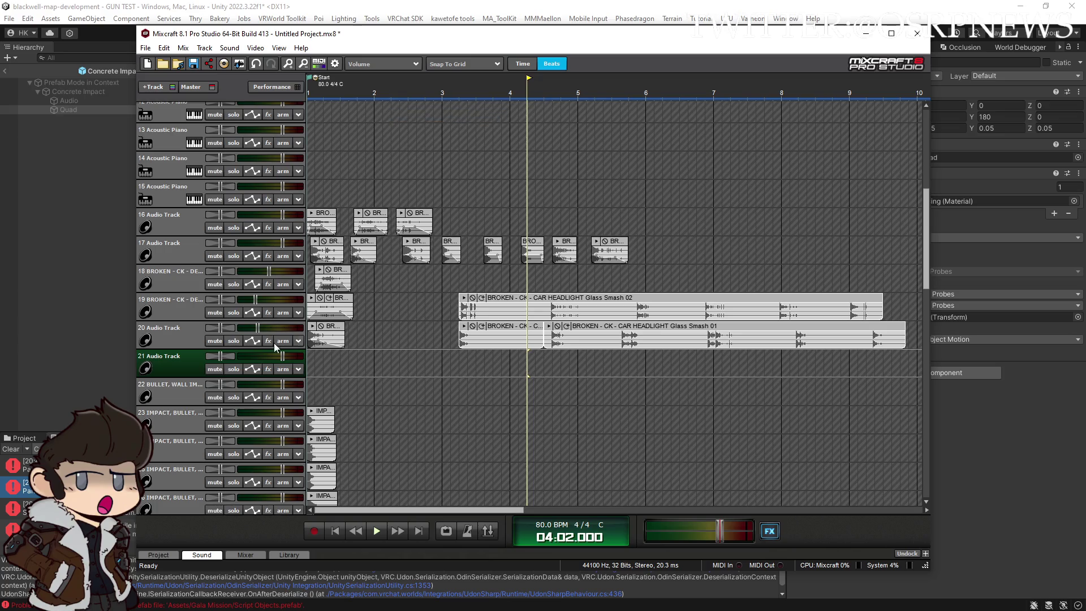
left_click(234, 425)
left_click(321, 422)
key("space")
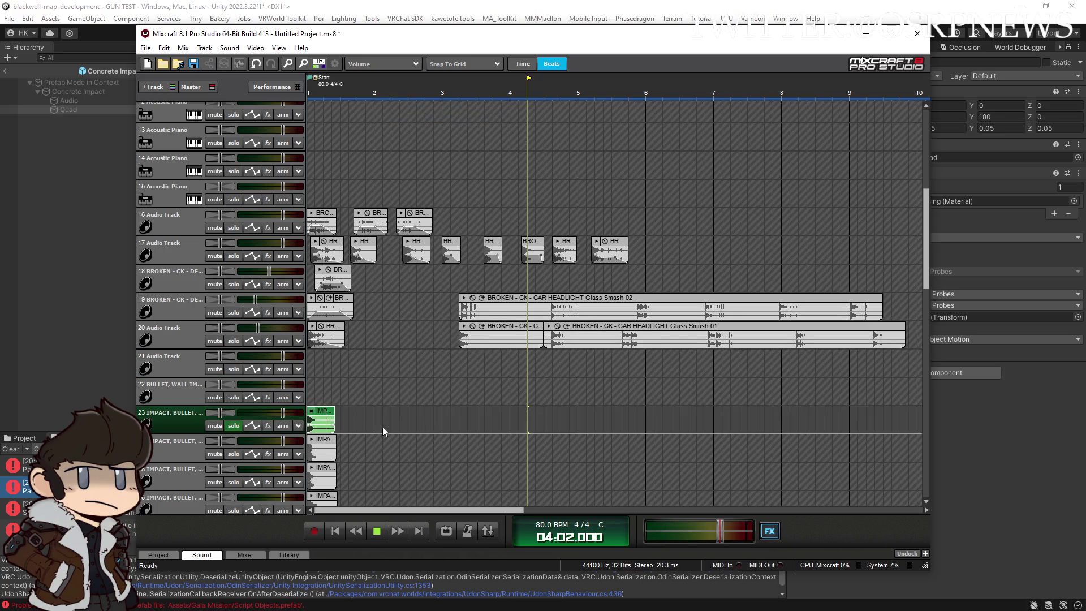
key("space")
left_click(770, 531)
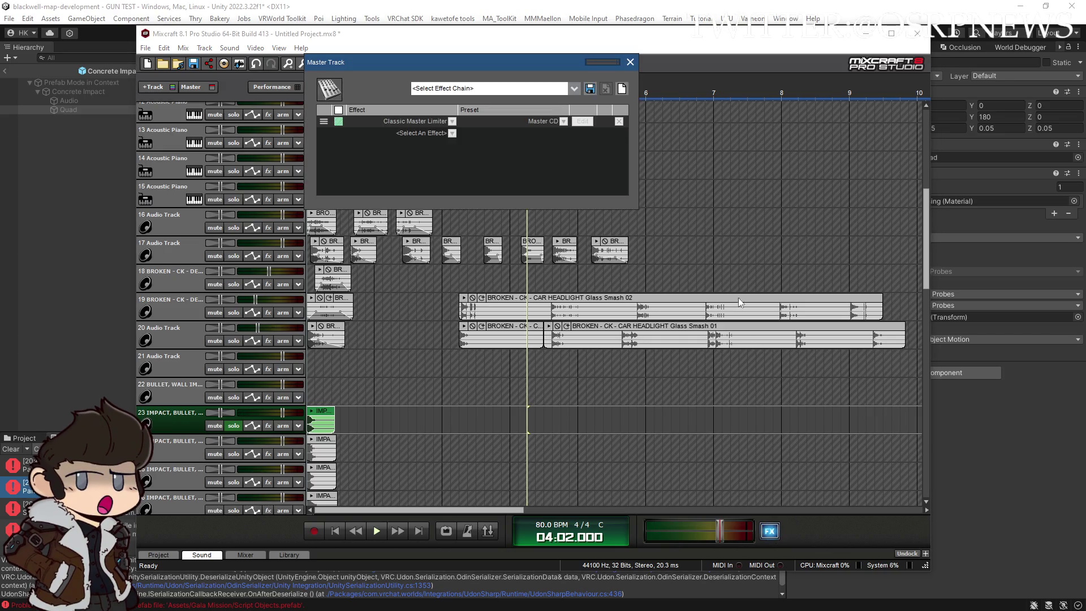
key("Escape")
mouse_move(720, 528)
left_click_drag(720, 527, 705, 527)
Solo tracks 21–22 and move Glass Smash 01 to the start of track 22, playing from the beginning
scroll(923, 319, "down", 2)
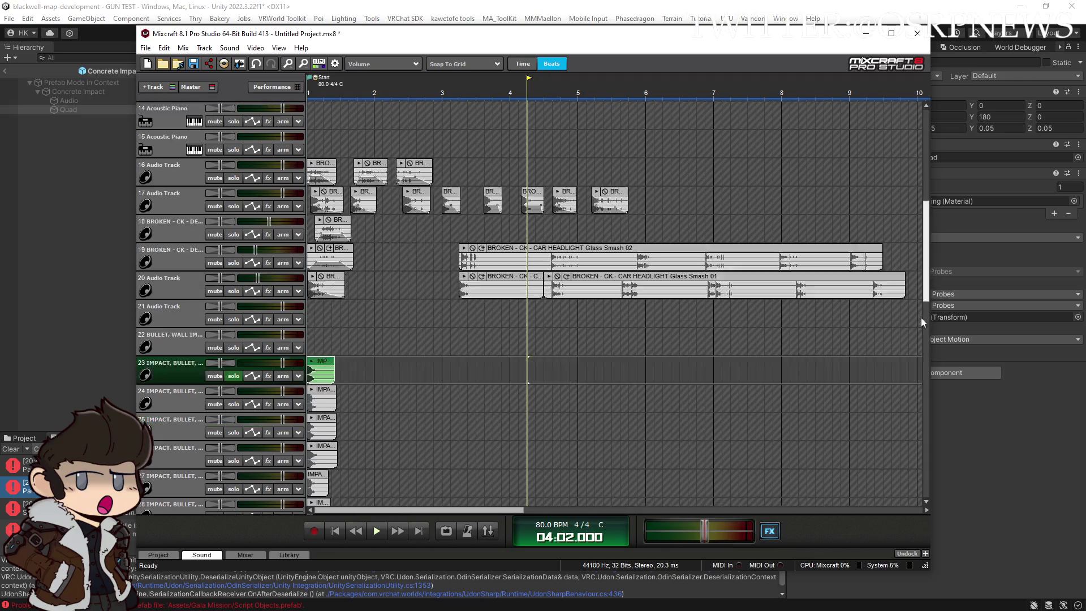
scroll(923, 319, "down", 2)
left_click(234, 305)
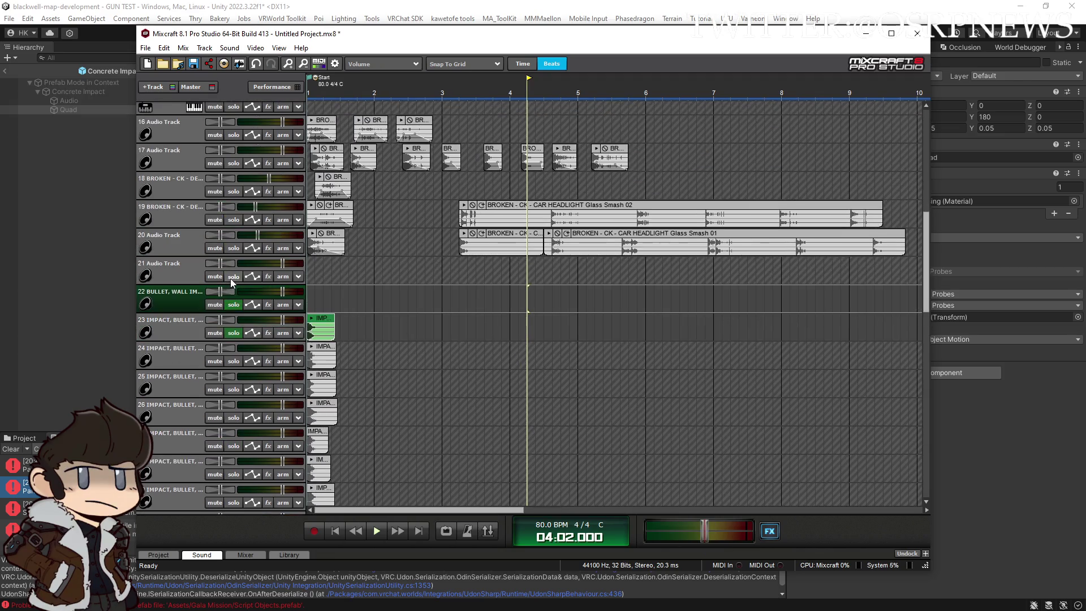
left_click(233, 276)
mouse_move(498, 234)
left_mouse_down()
mouse_move(346, 262)
mouse_move(346, 290)
left_mouse_up()
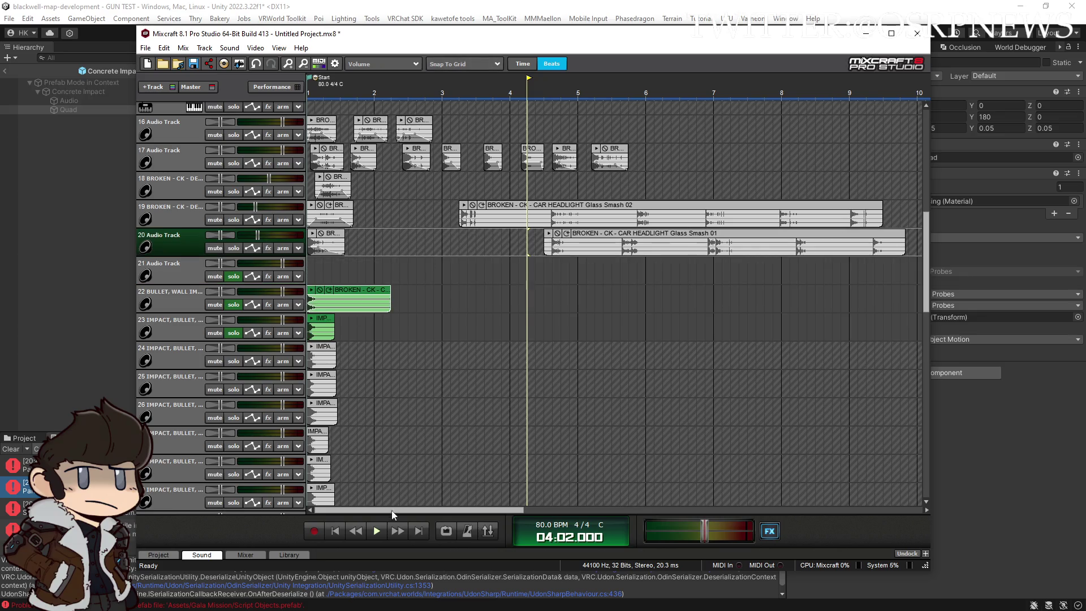
left_click(337, 531)
left_click(385, 531)
scroll(392, 407, "up", 2)
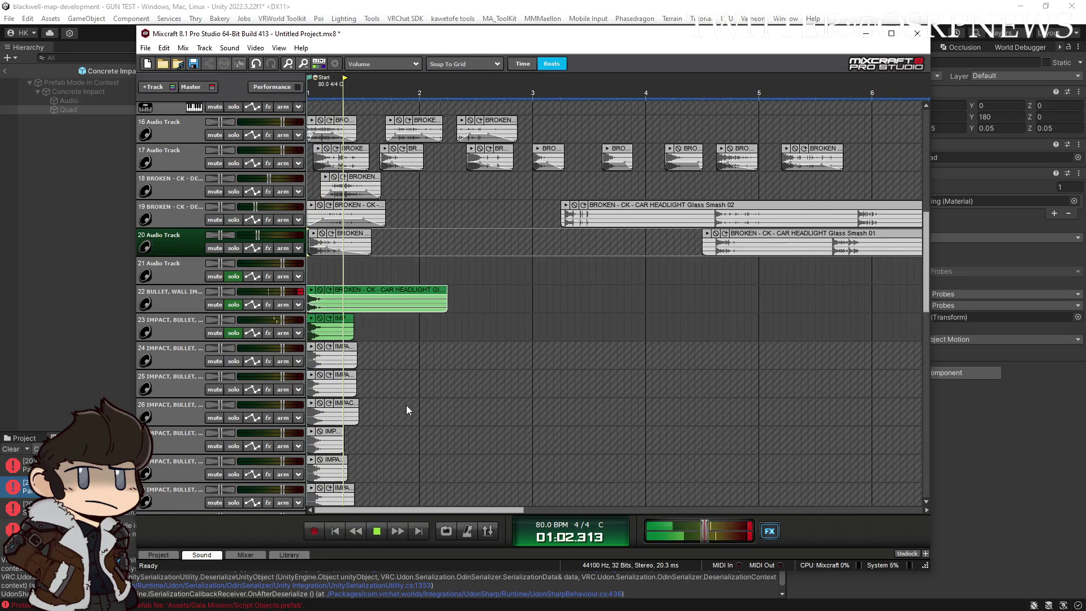
mouse_move(928, 288)
left_mouse_down()
mouse_move(928, 272)
mouse_move(928, 430)
mouse_move(907, 515)
left_mouse_up()
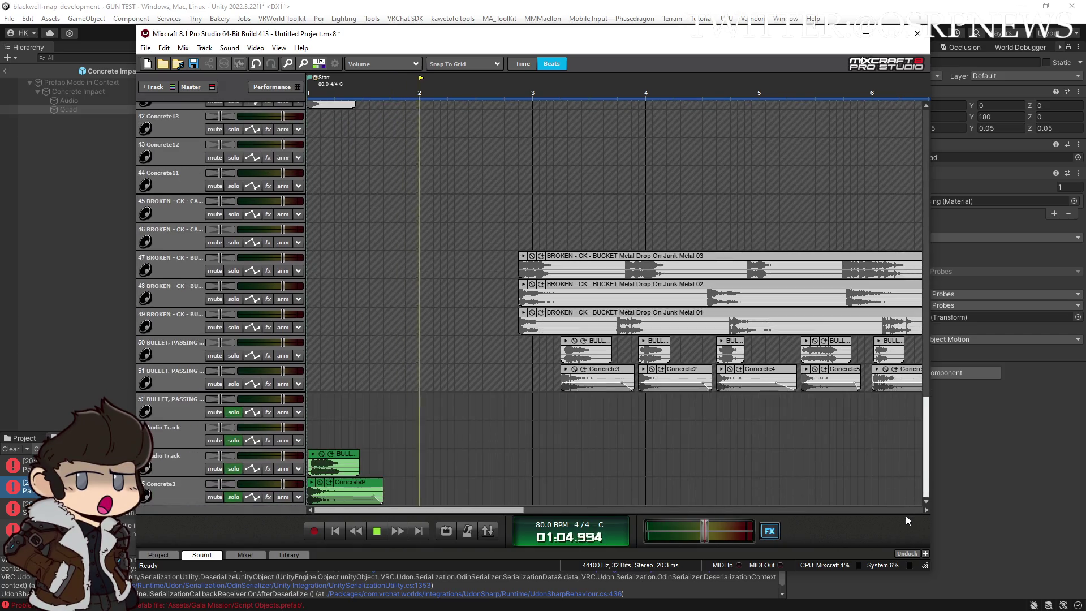
Delete the leftover bottom clips and move the Metal Drop, bullet and Concrete clips to tracks 24–28
left_click_drag(453, 494, 182, 454)
key("Delete")
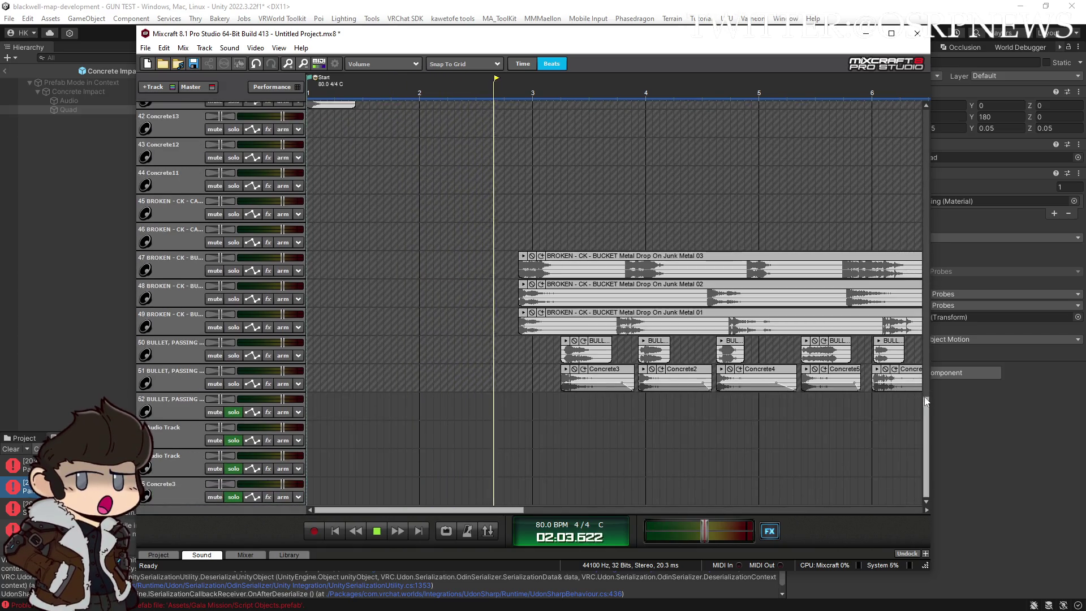
scroll(408, 296, "down", 2)
mouse_move(376, 222)
left_mouse_down()
mouse_move(485, 327)
mouse_move(768, 362)
mouse_move(766, 379)
left_mouse_up()
key("Delete")
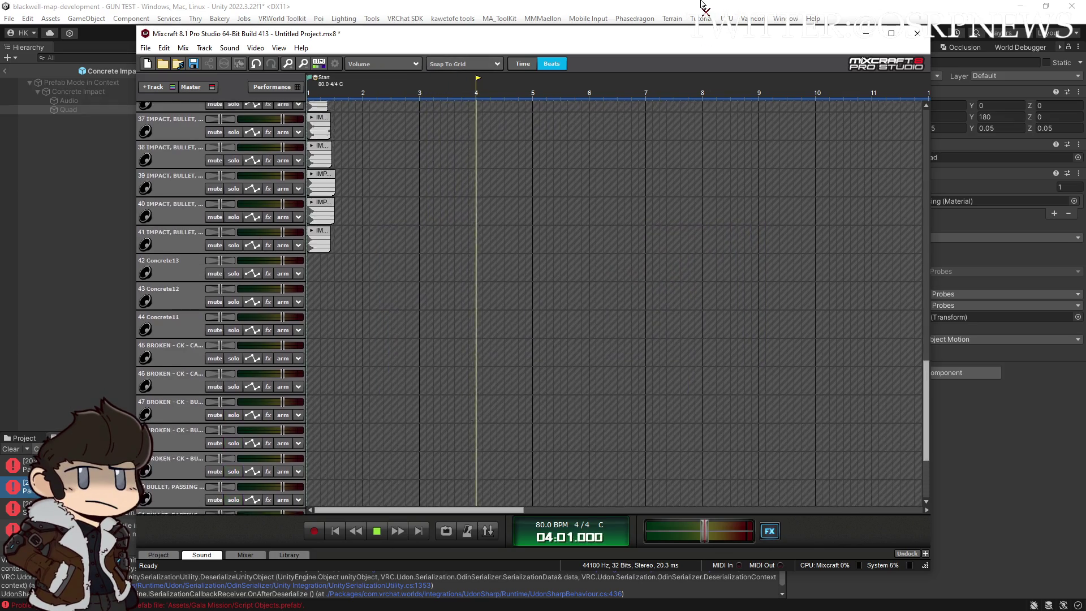
scroll(616, 306, "up", 6)
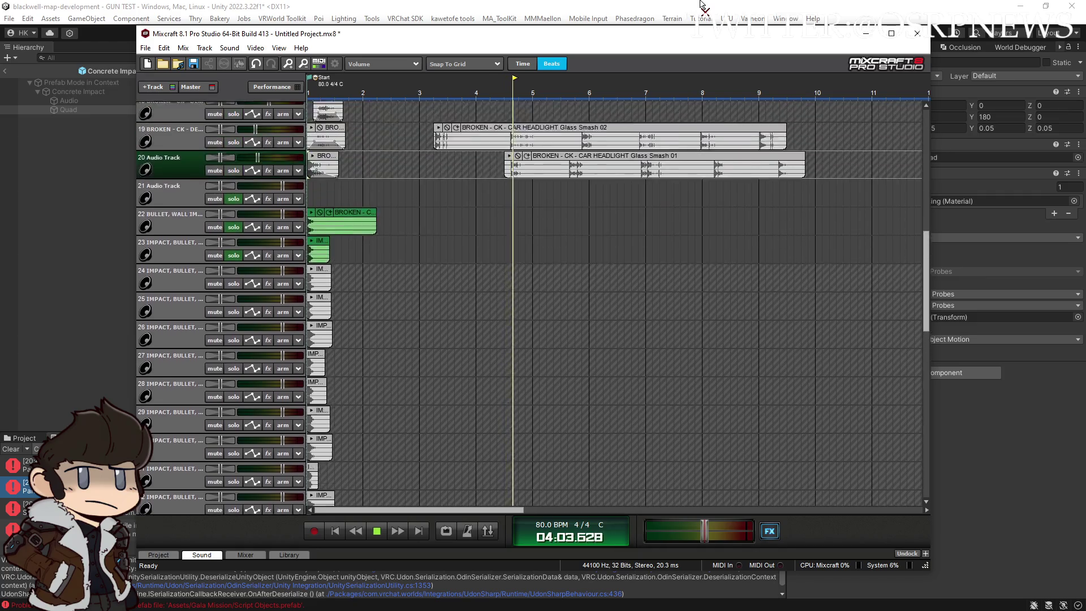
key("ctrl+z")
key("ctrl+z")
key("ctrl+z")
Replay from the start and preview the clip on track 22
left_click(336, 531)
scroll(340, 532, "up", 3)
left_click(336, 531)
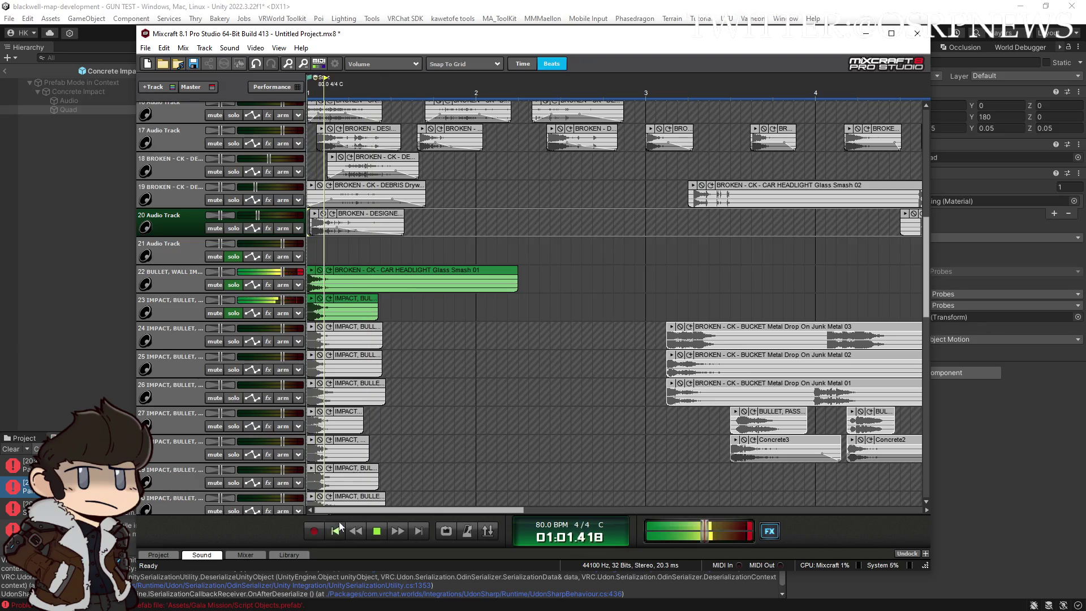
key("space")
left_click(309, 274)
left_click(310, 271)
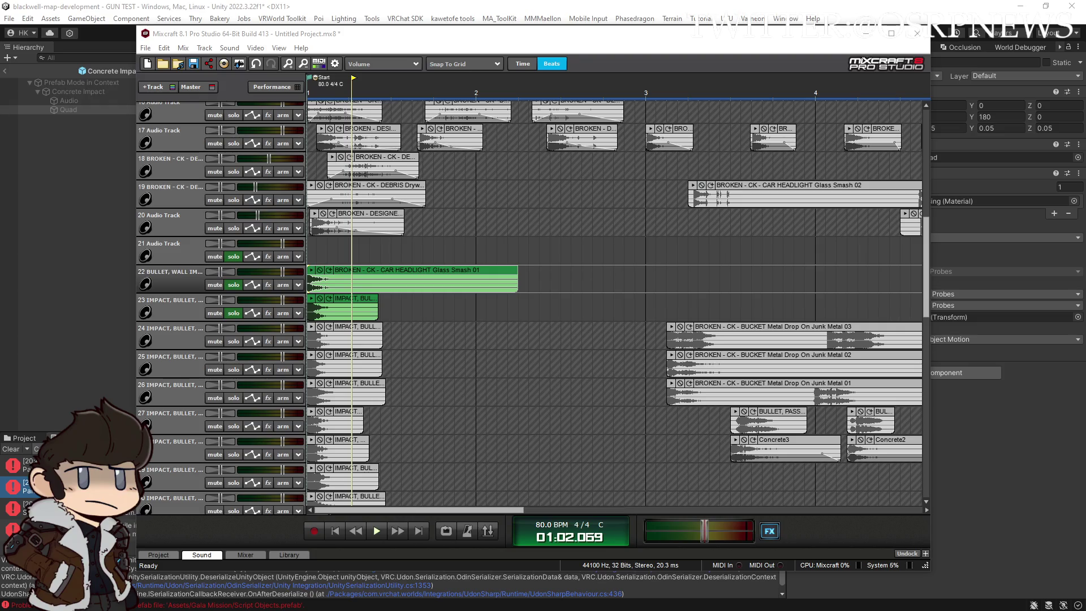
scroll(584, 291, "down", 2)
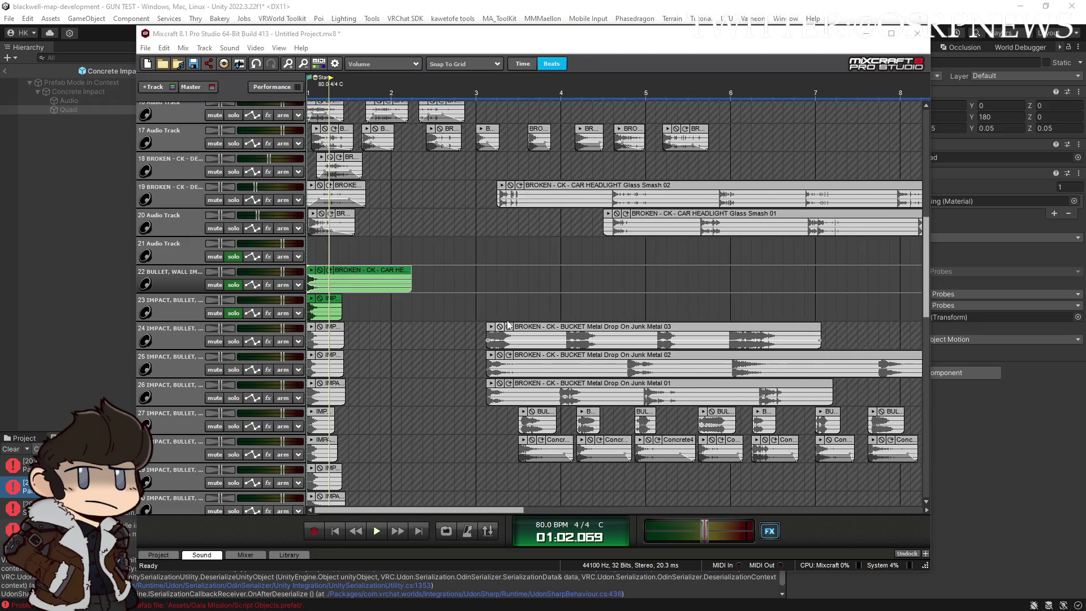
Split Glass Smash 02 into separate hits at five points up to bar 9
left_click(546, 191)
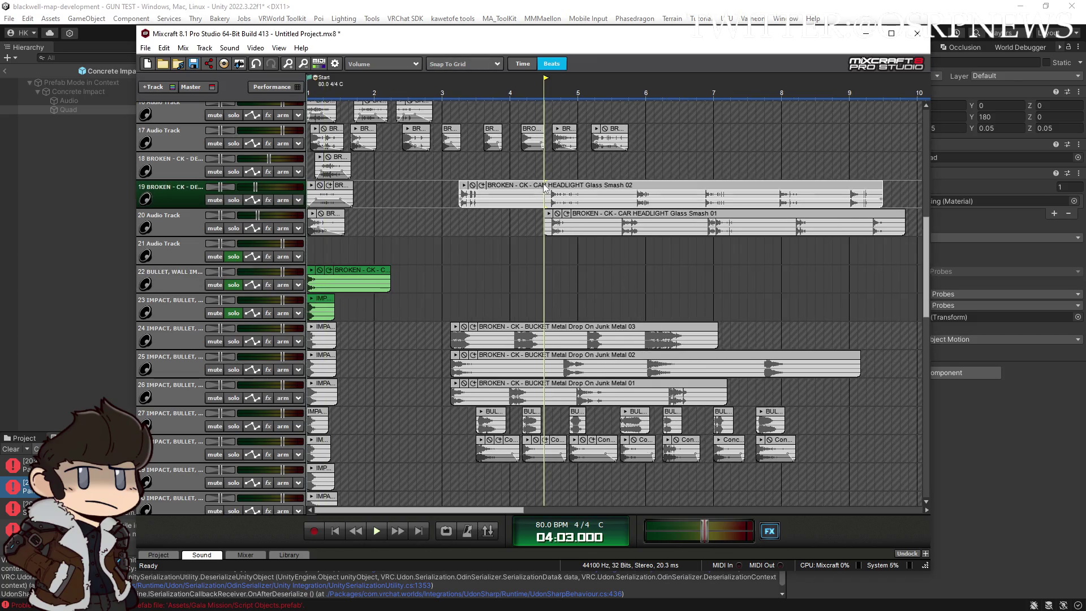
key("s")
left_click(634, 193)
key("s")
left_click(701, 188)
key("s")
left_click(777, 192)
key("s")
left_click(846, 191)
key("s")
Split Glass Smash 01 at four points near bars 7, 8 and 9
left_click(613, 220)
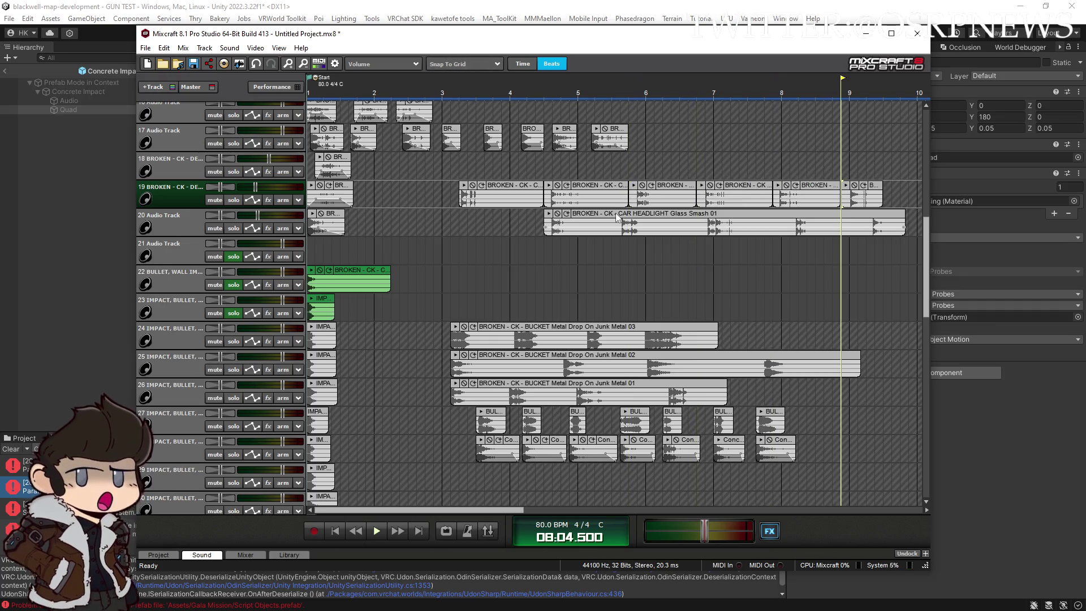
key("s")
left_click(705, 220)
key("s")
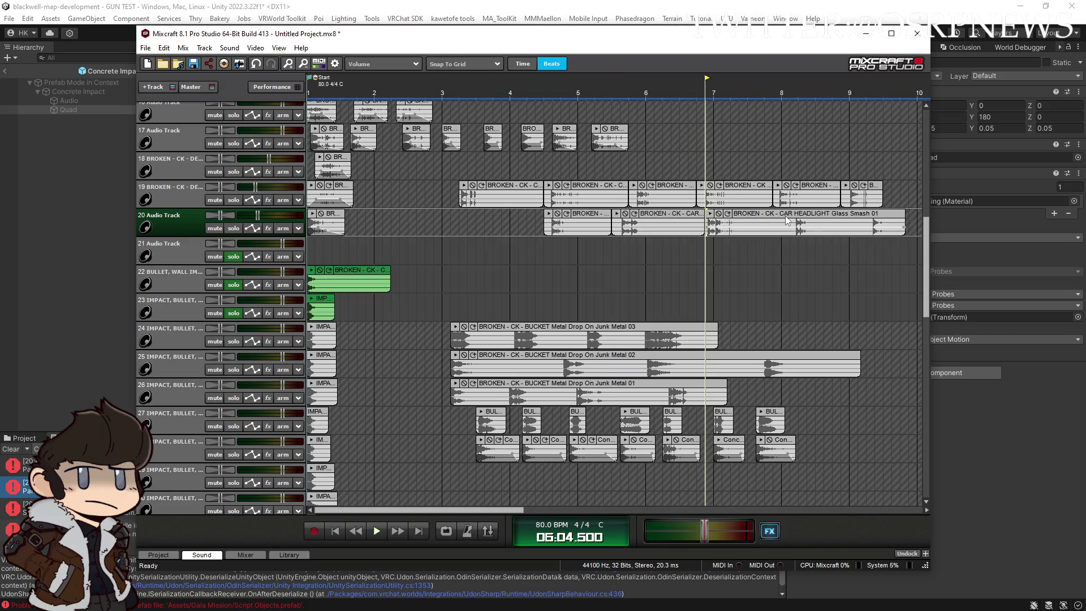
left_click(791, 219)
key("s")
left_click(867, 219)
key("s")
Stagger the glass pieces across tracks 21–22, then gather them onto track 20
left_click_drag(548, 216, 548, 244)
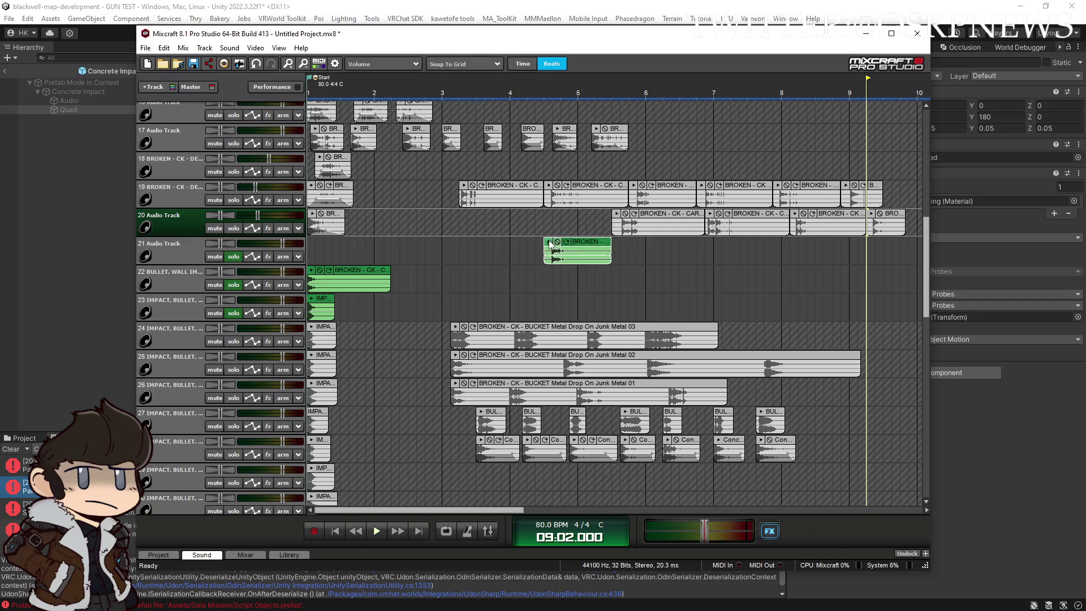
left_click(547, 244)
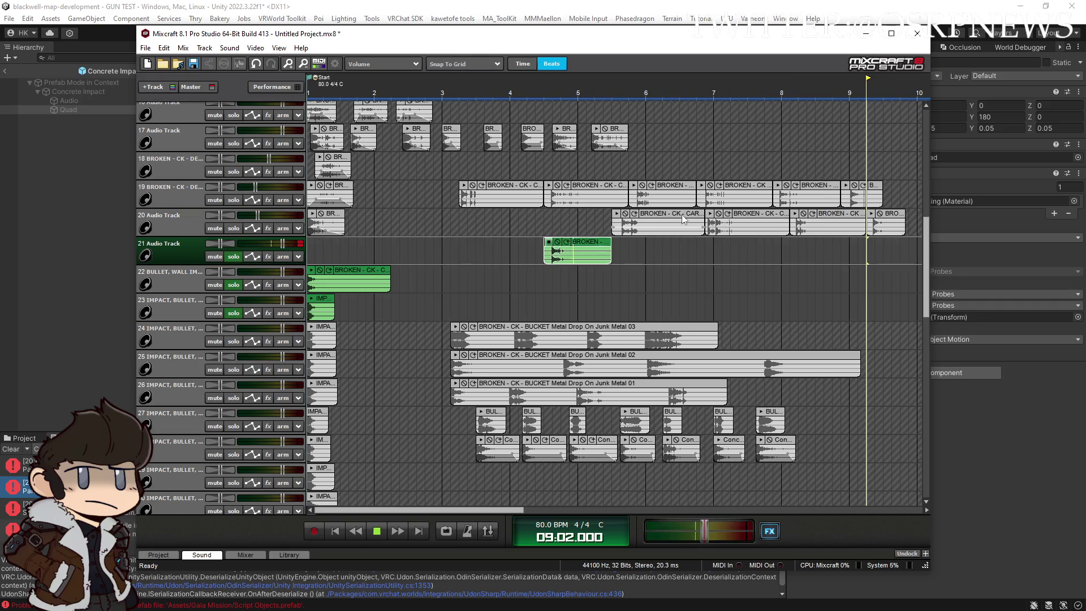
left_click_drag(626, 216, 625, 262)
left_click(498, 192)
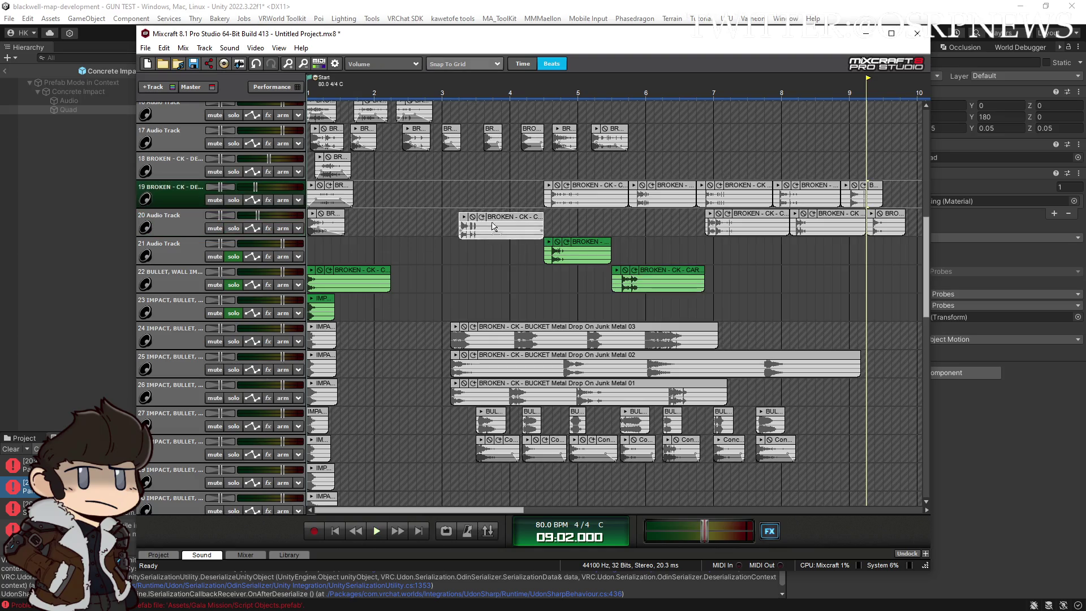
left_click_drag(498, 192, 481, 249)
left_click(447, 242)
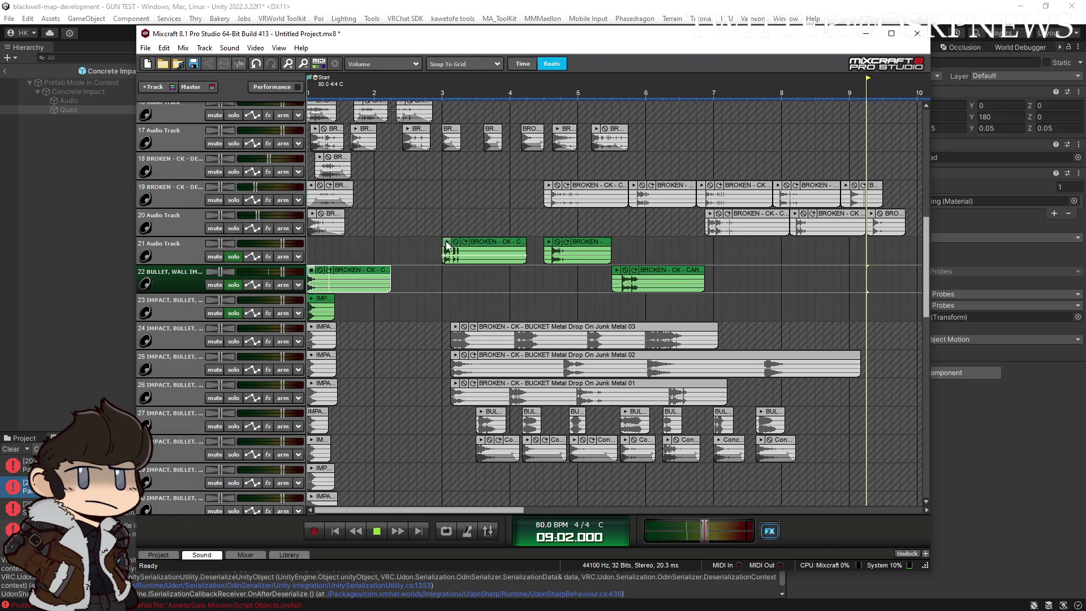
mouse_move(425, 249)
left_mouse_down()
mouse_move(599, 258)
mouse_move(553, 214)
left_mouse_up()
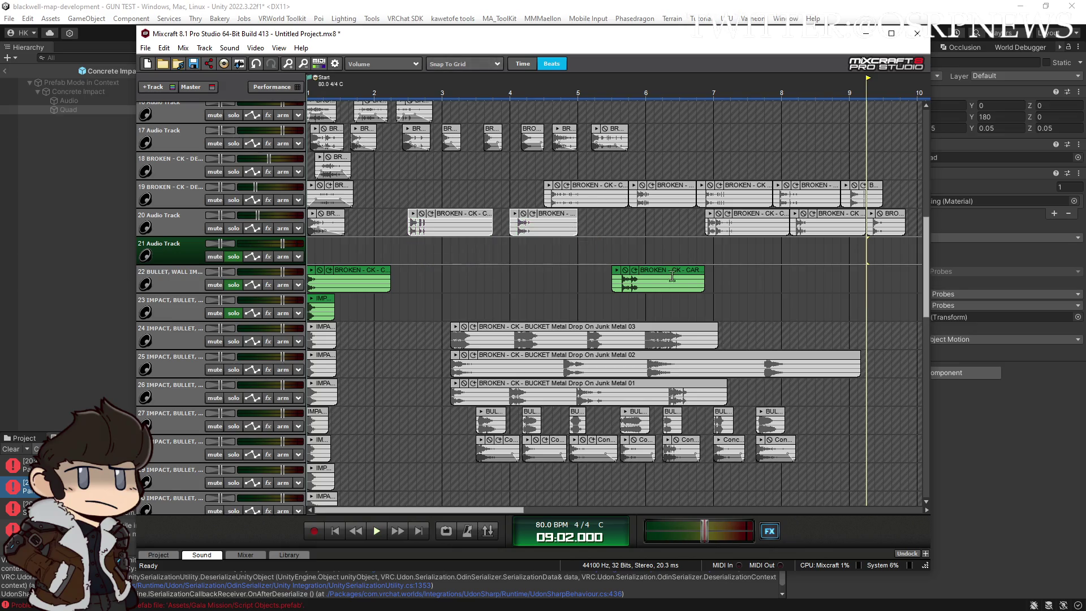
left_click(665, 269)
left_click_drag(669, 264, 652, 214)
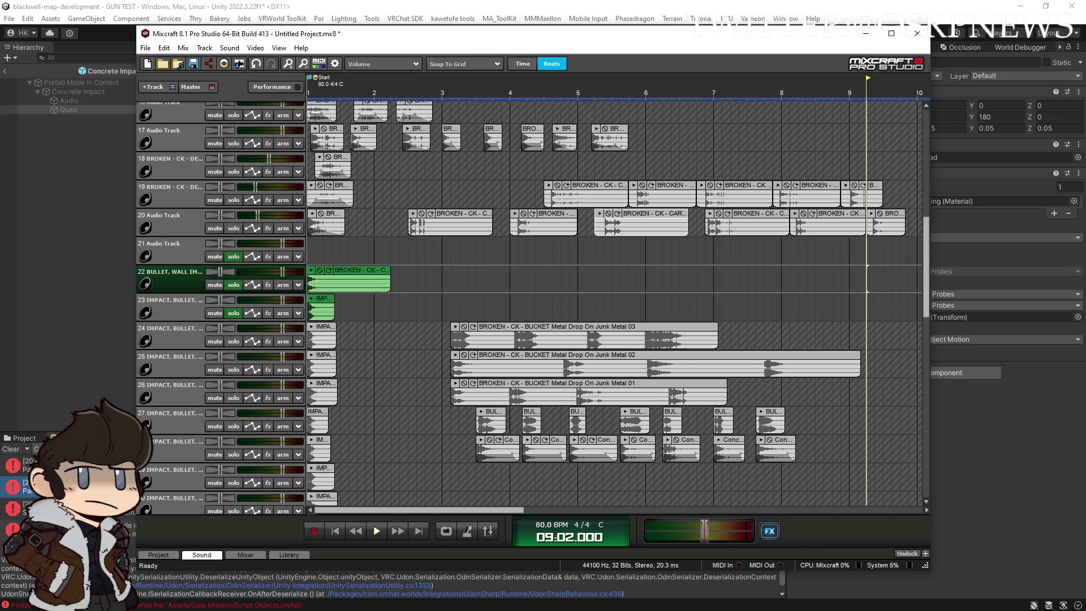
key("alt+Tab")
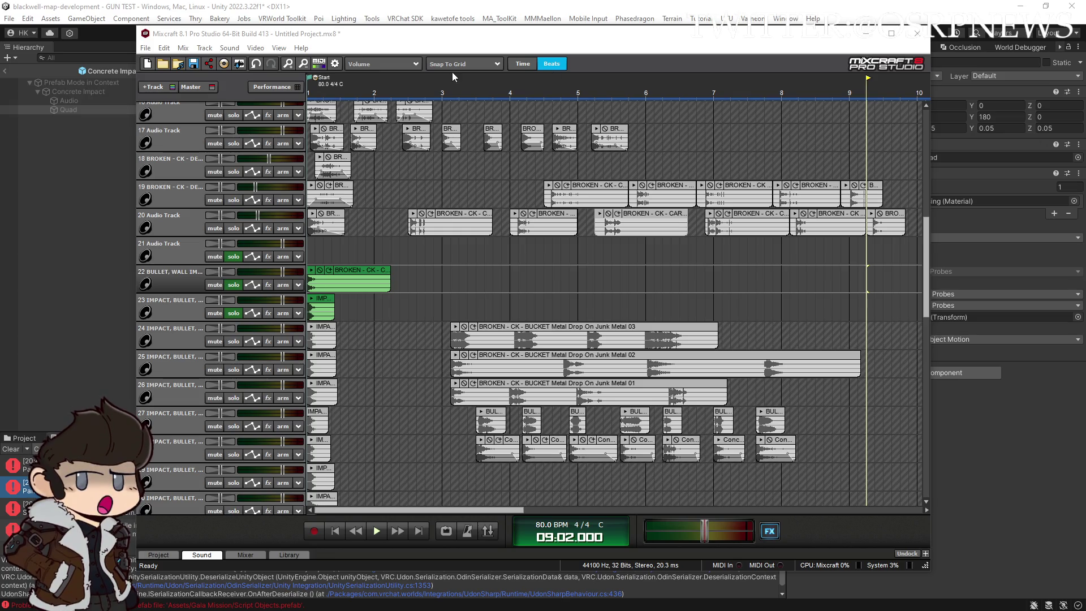
Exit Concrete Impact Prefab Mode back to the scene in Unity, then return to Mixcraft
left_click(458, 12)
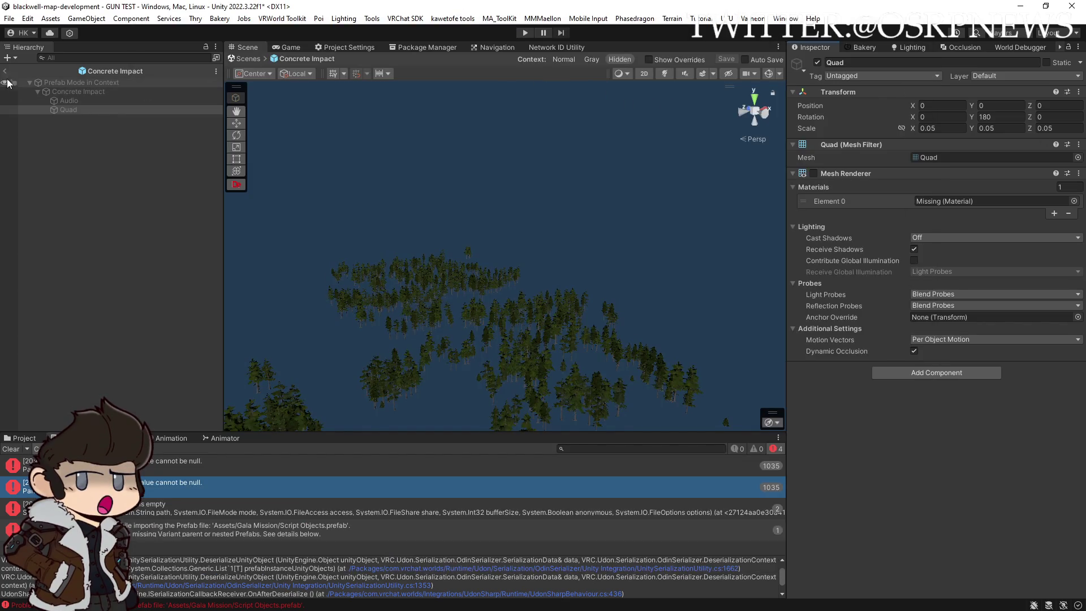
left_click(5, 71)
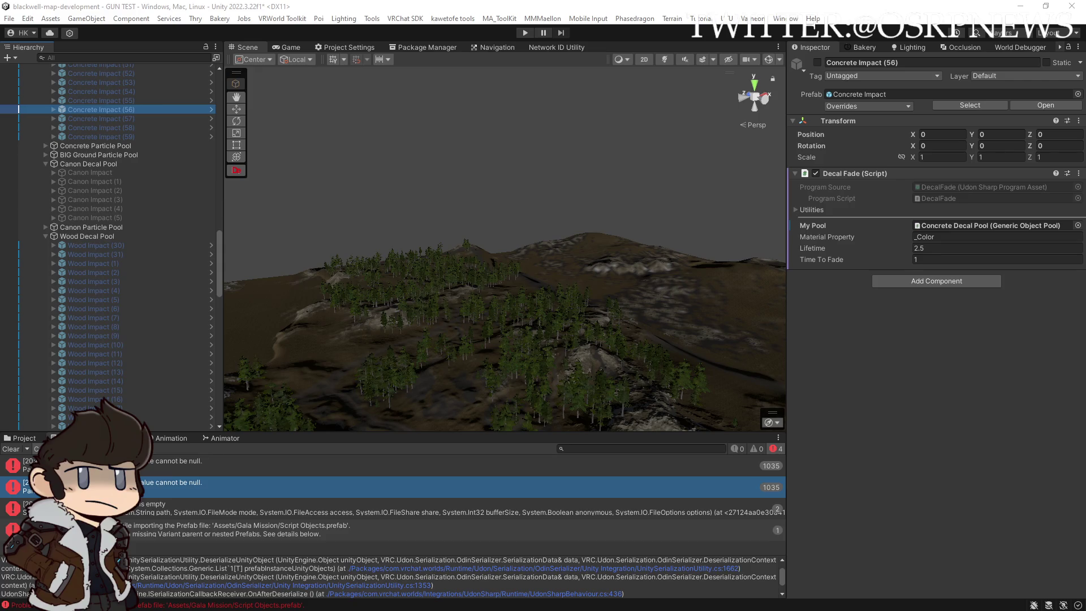
key("alt+Tab")
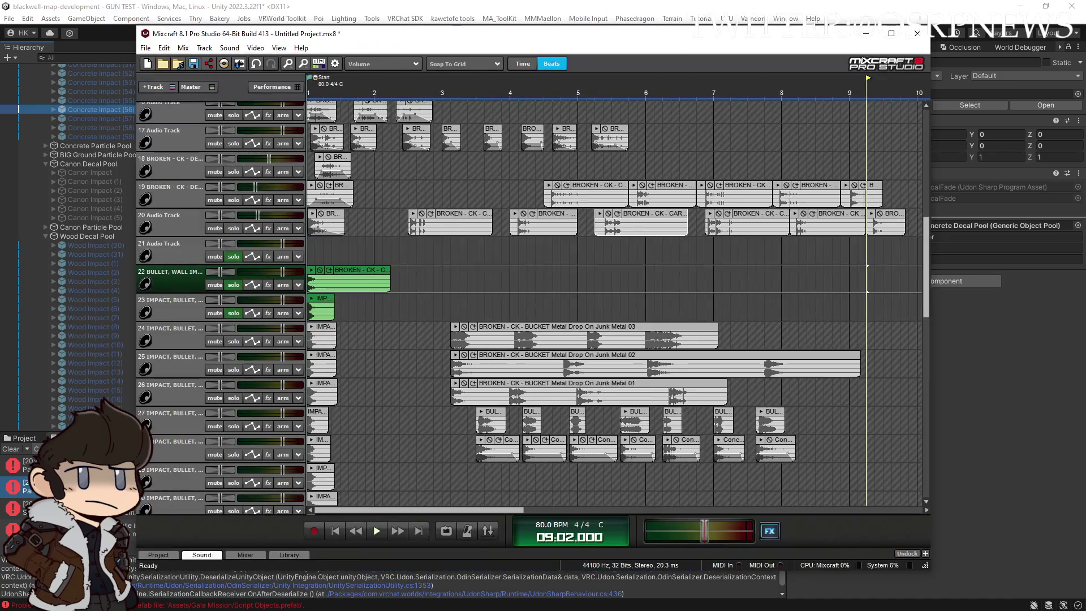
Drop the Metal_Hit_Crash sound onto the ends of tracks 25 and 26 around bar 10
left_click(889, 374)
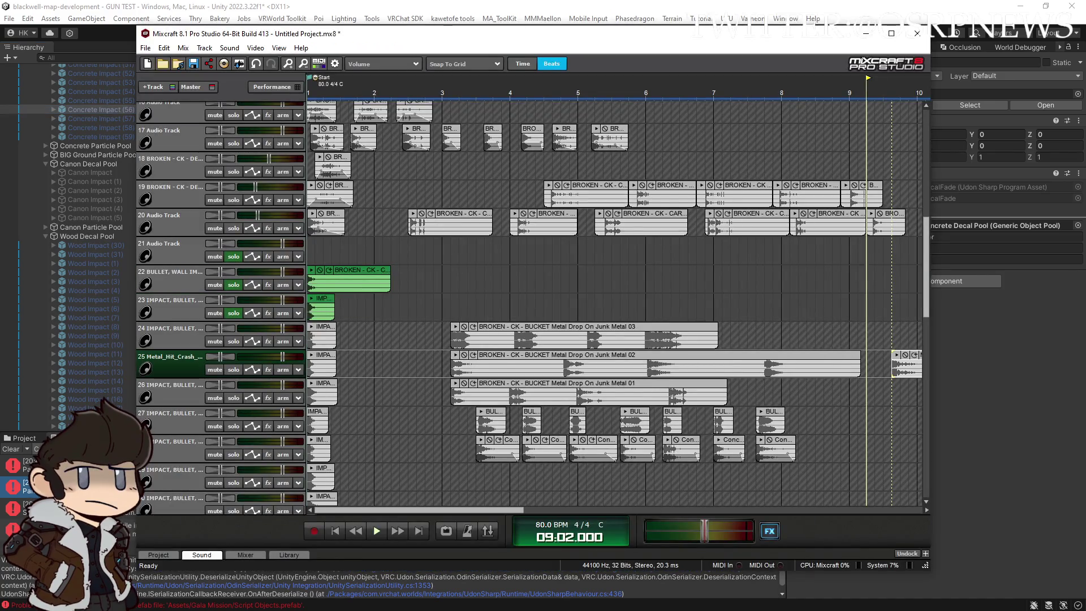
key("alt+Tab")
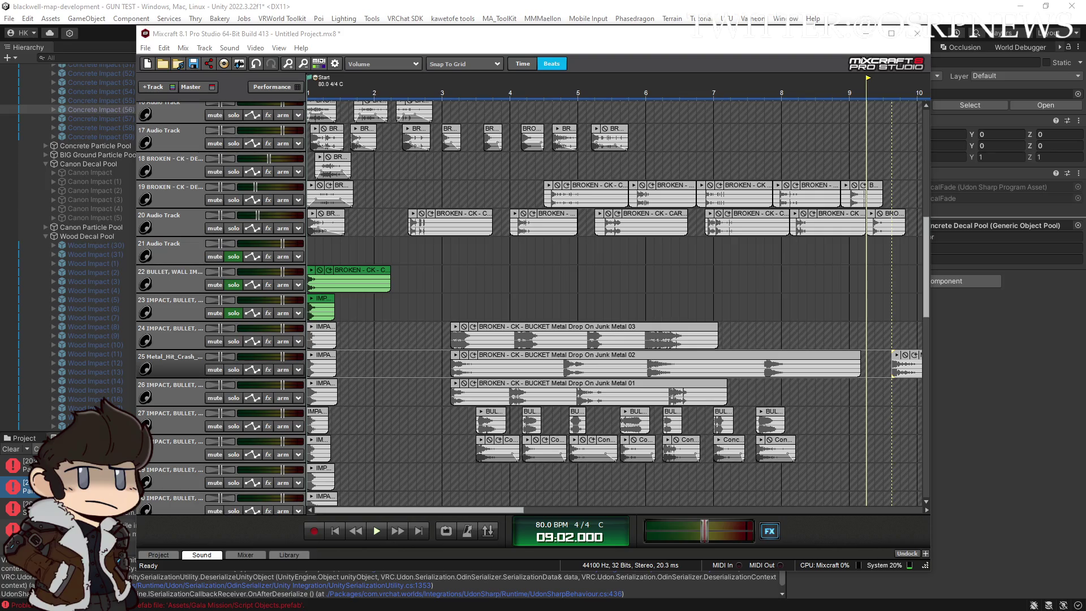
mouse_move(1010, 367)
left_mouse_down()
mouse_move(904, 371)
mouse_move(907, 394)
left_mouse_up()
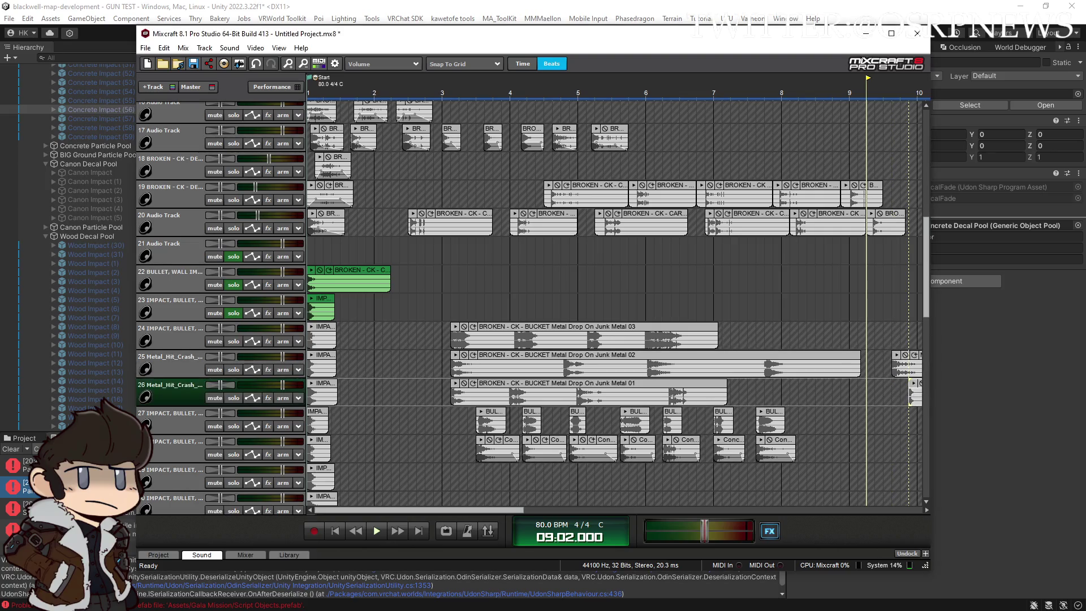
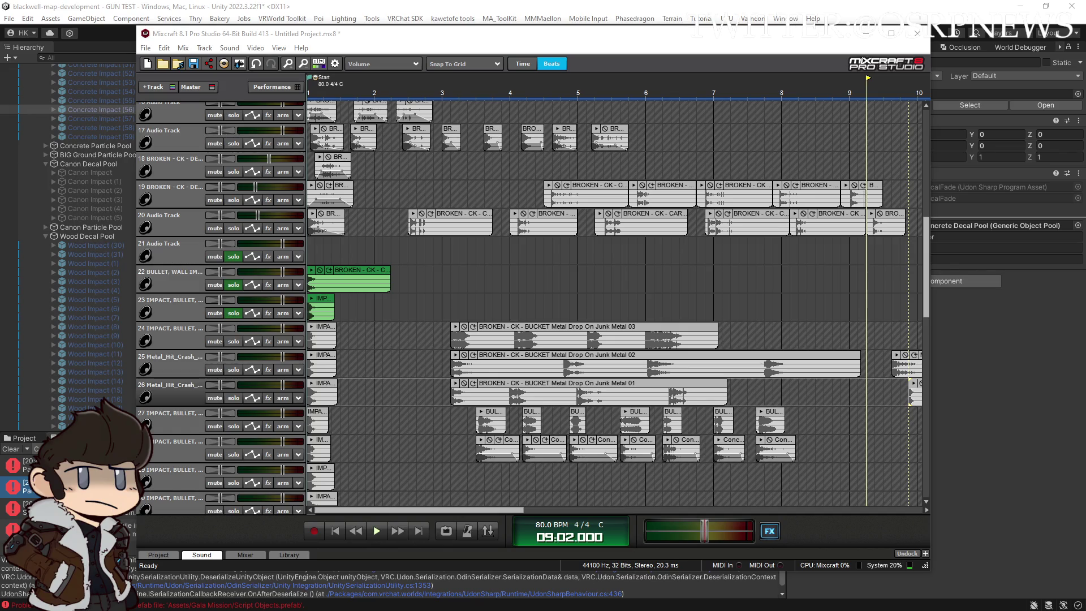
Place Metal_Hit_Crash clips near bar 9 on tracks 27, 29 and 30, then switch to Unity
mouse_move(910, 403)
left_mouse_down()
mouse_move(882, 447)
mouse_move(894, 451)
left_mouse_up()
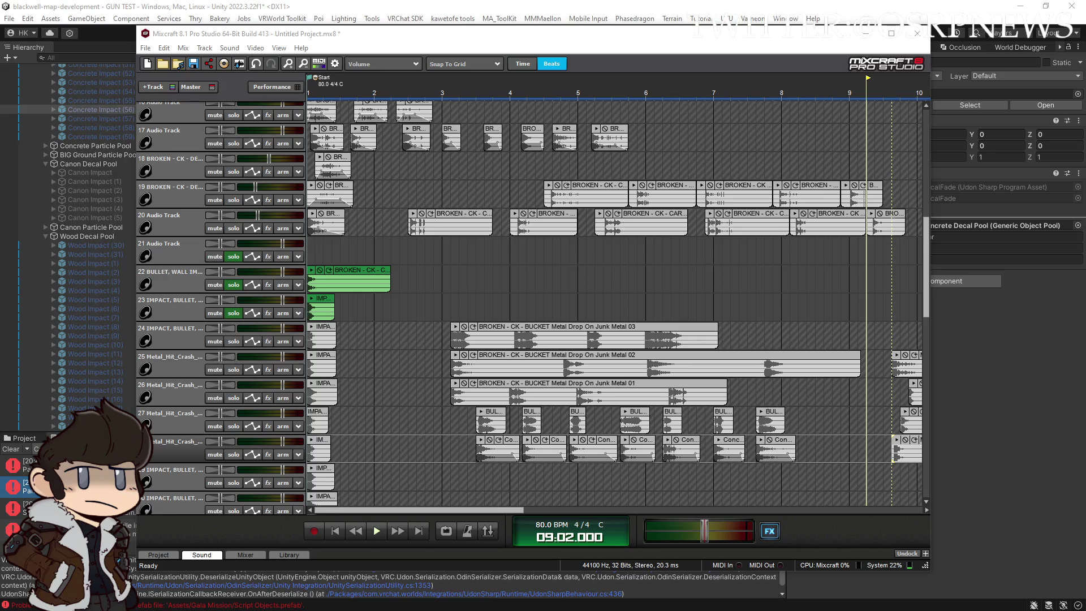
left_click_drag(943, 445, 894, 478)
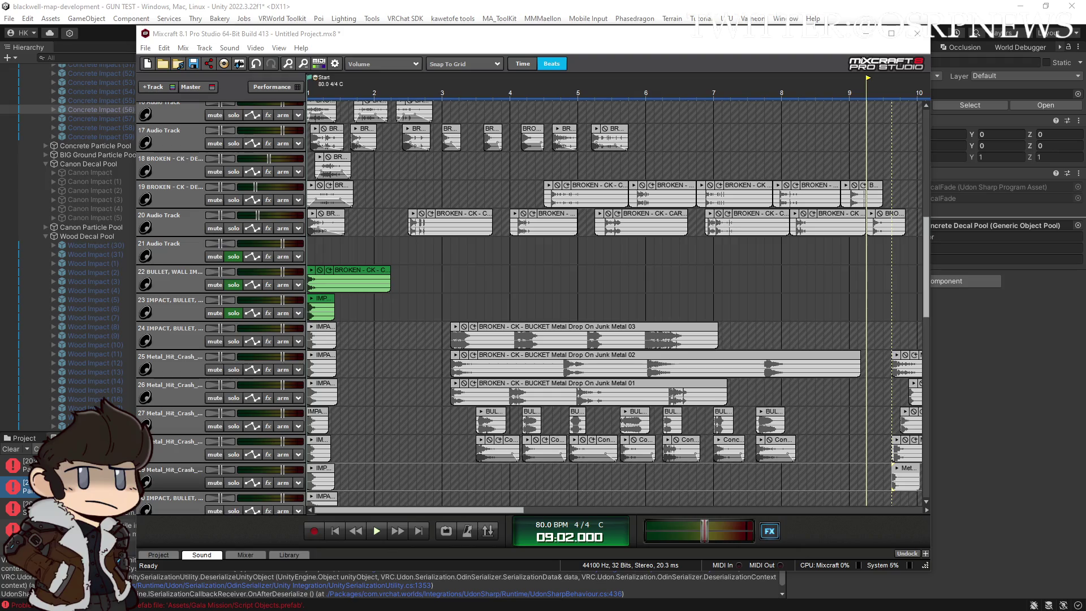
left_click_drag(865, 506, 887, 498)
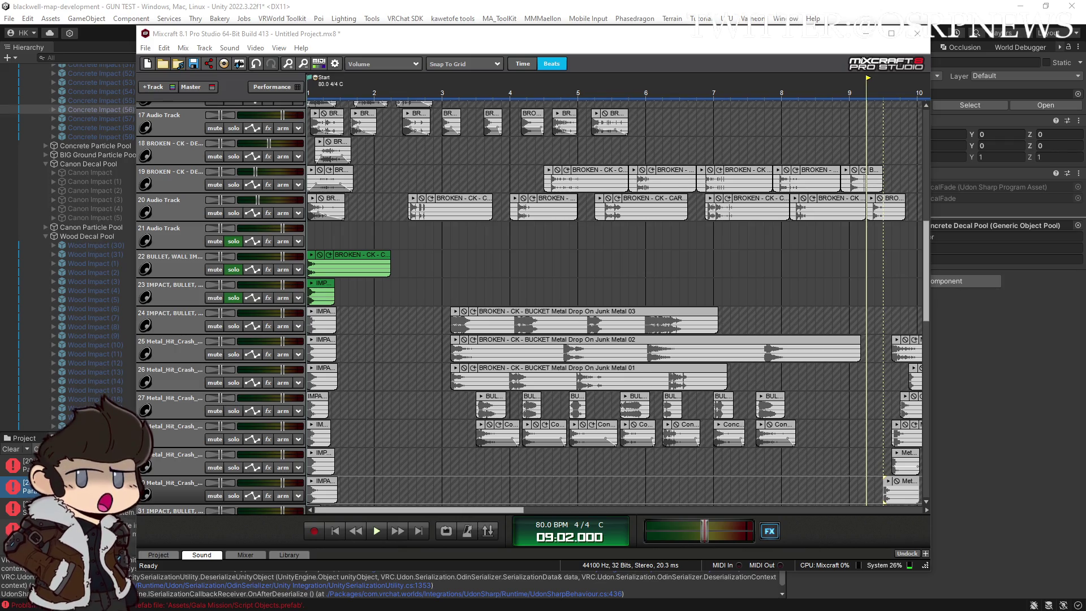
left_click(31, 11)
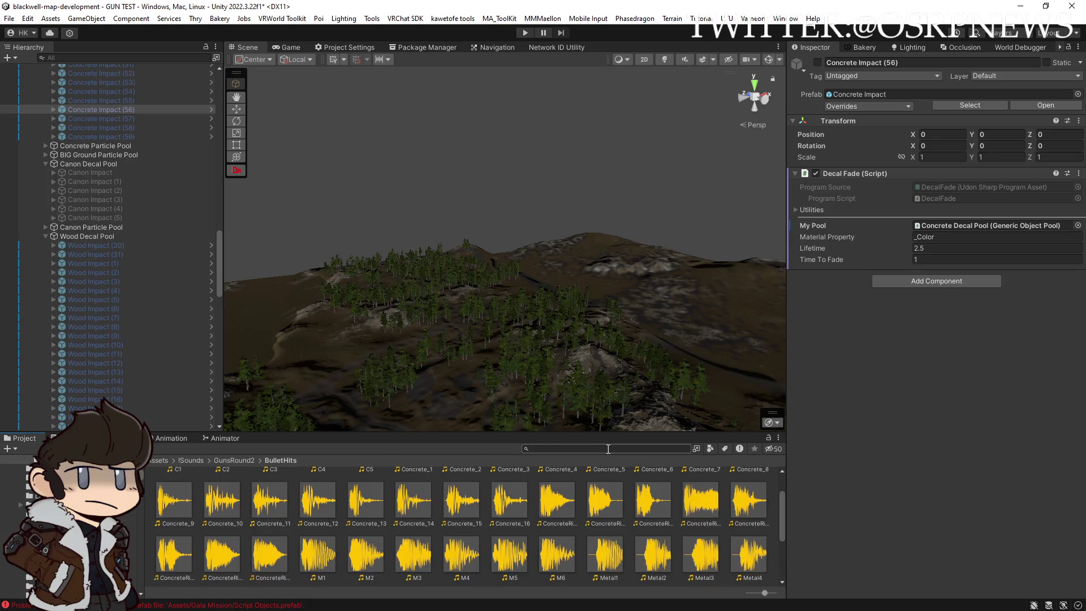
Select the 24 BulletHits clips M1 through MR3 in Unity and drag them into Mixcraft at bar 3
left_click(311, 564)
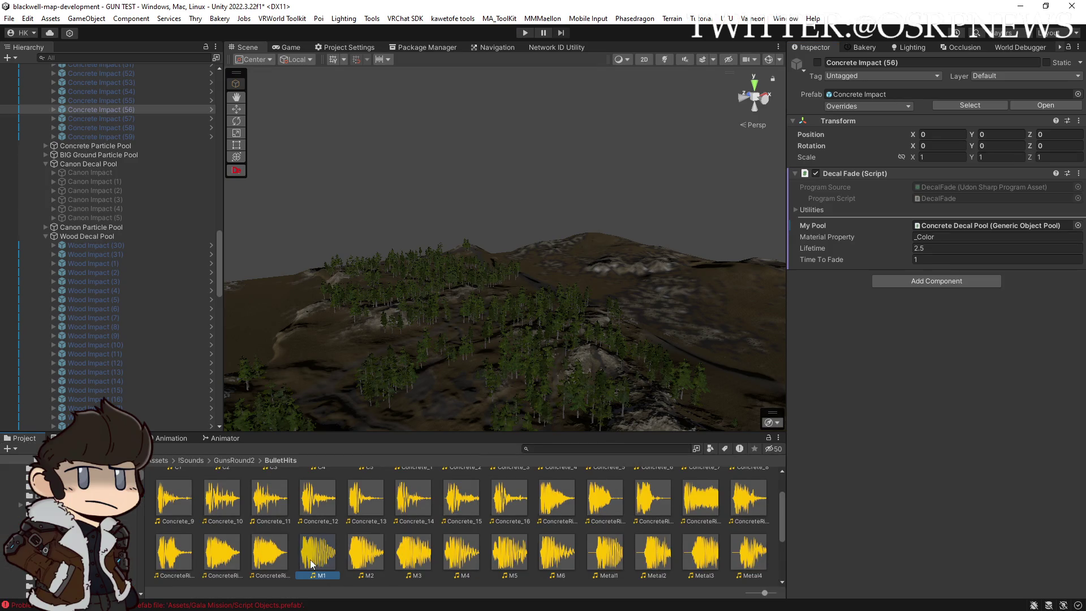
scroll(509, 560, "down", 2)
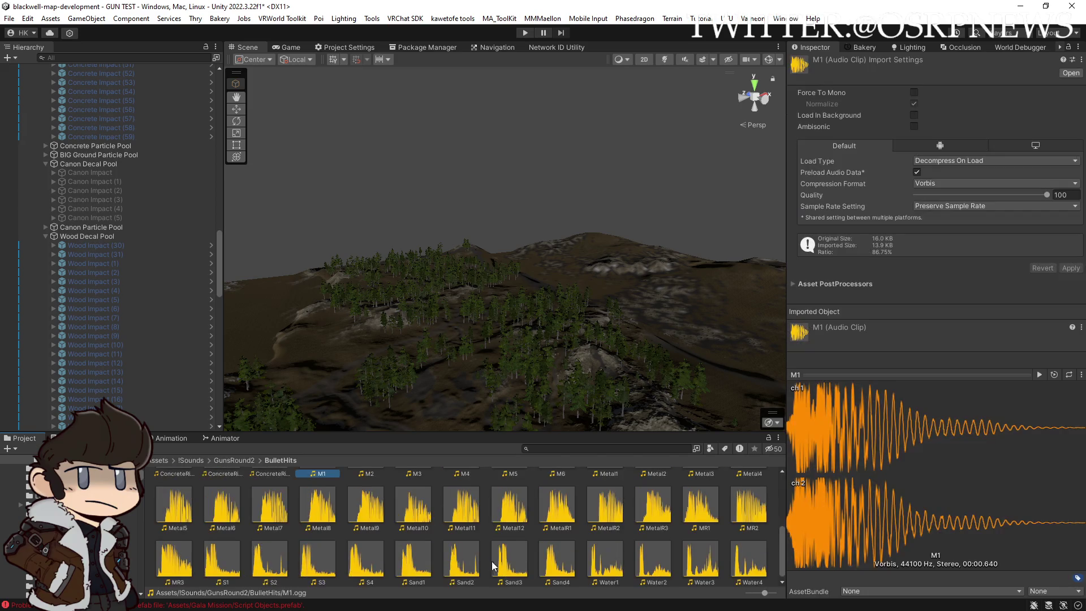
scroll(514, 559, "down", 1)
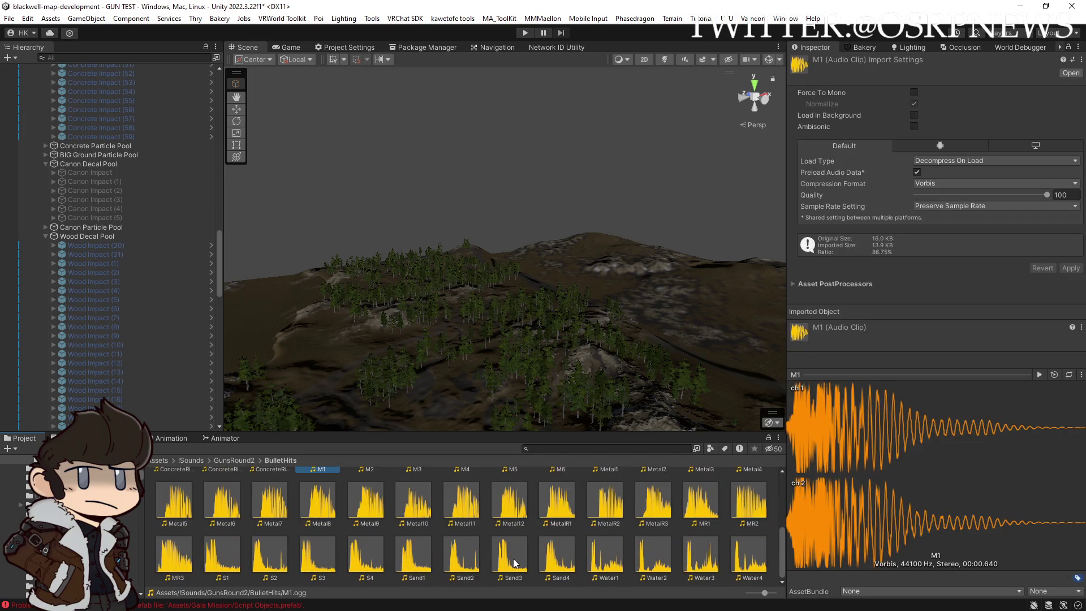
scroll(513, 557, "up", 1)
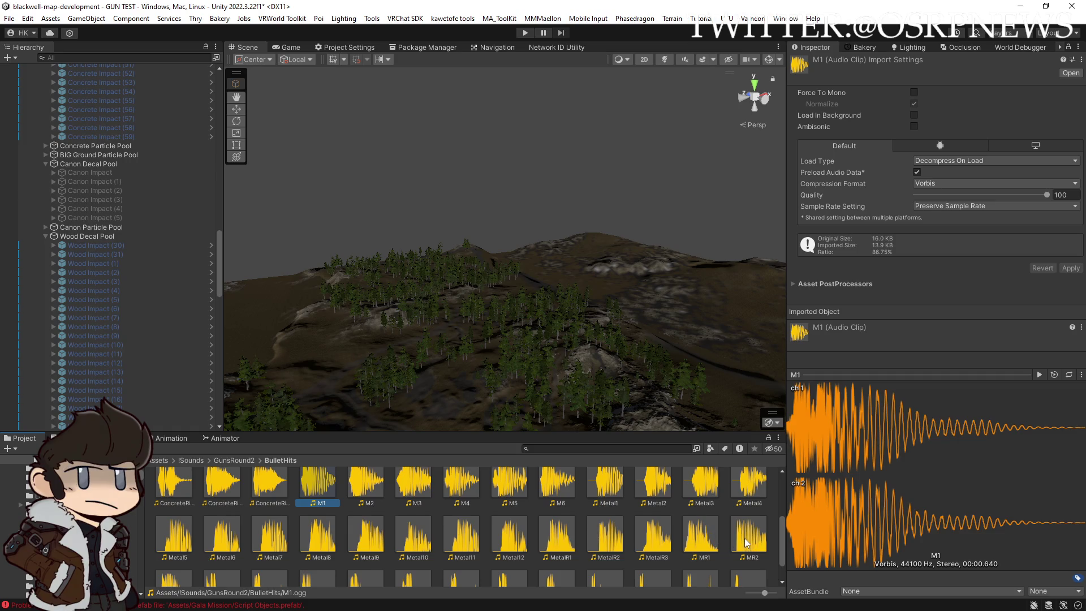
scroll(745, 538, "down", 1)
left_click(177, 558, "shift")
scroll(271, 529, "up", 2)
mouse_move(315, 521)
left_mouse_down()
mouse_move(454, 527)
mouse_move(511, 608)
mouse_move(511, 435)
mouse_move(481, 471)
mouse_move(441, 484)
left_mouse_up()
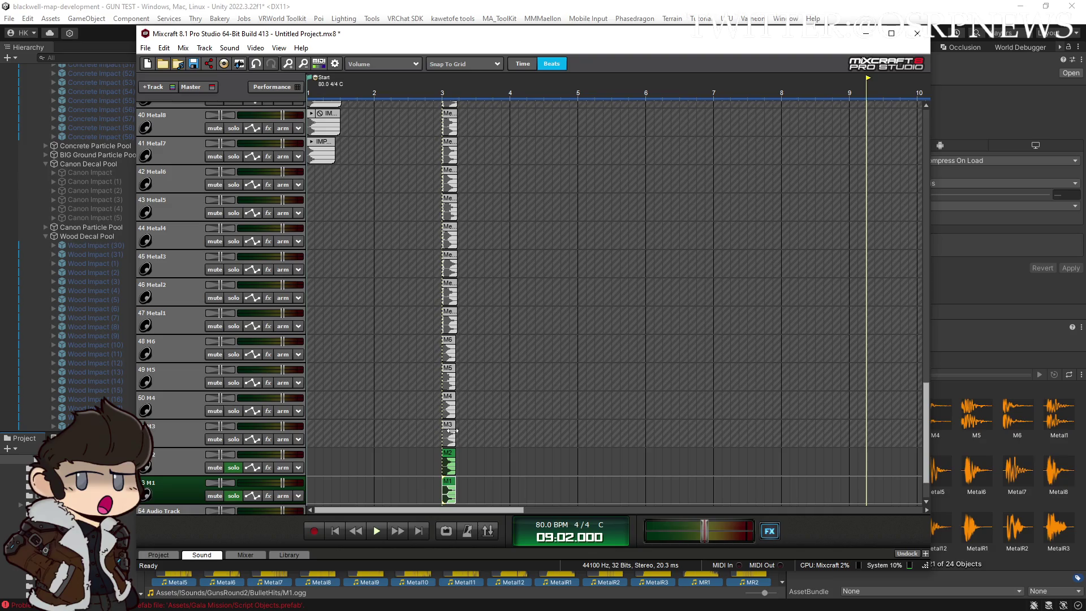
Audition the M2 and M1 clips, then reposition them together just after bar 3
scroll(509, 453, "down", 2)
left_click(444, 464)
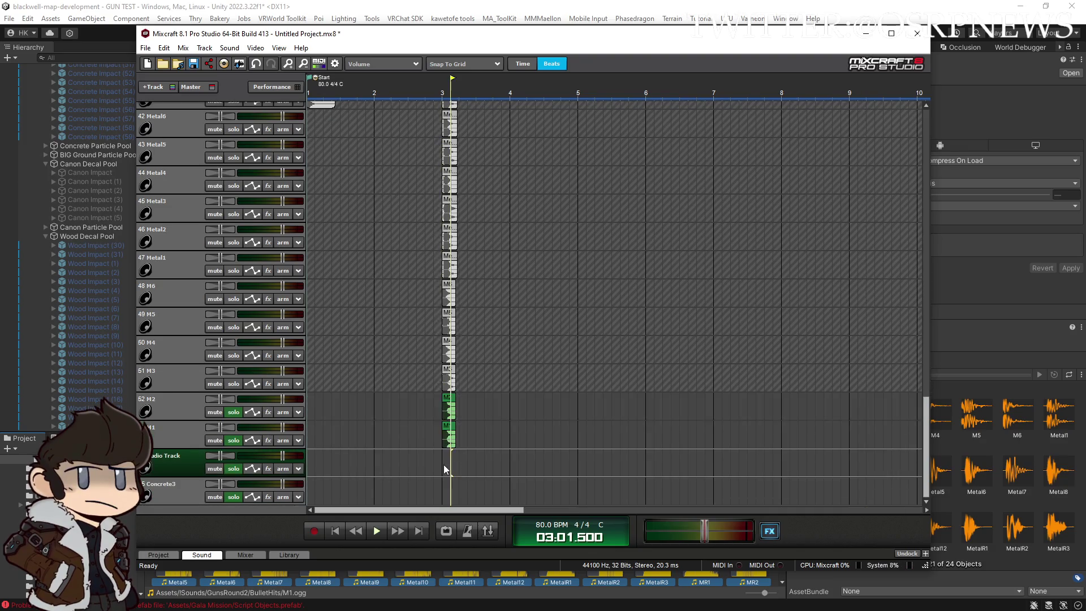
scroll(577, 440, "up", 3)
scroll(577, 440, "up", 2)
left_click(577, 440)
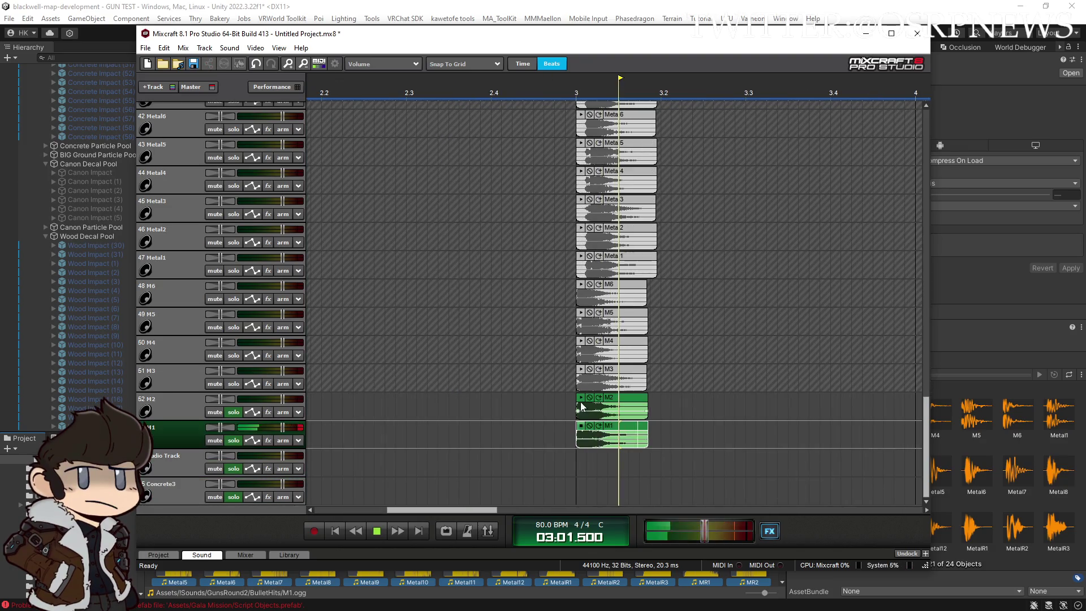
left_click(577, 394)
scroll(551, 369, "down", 4)
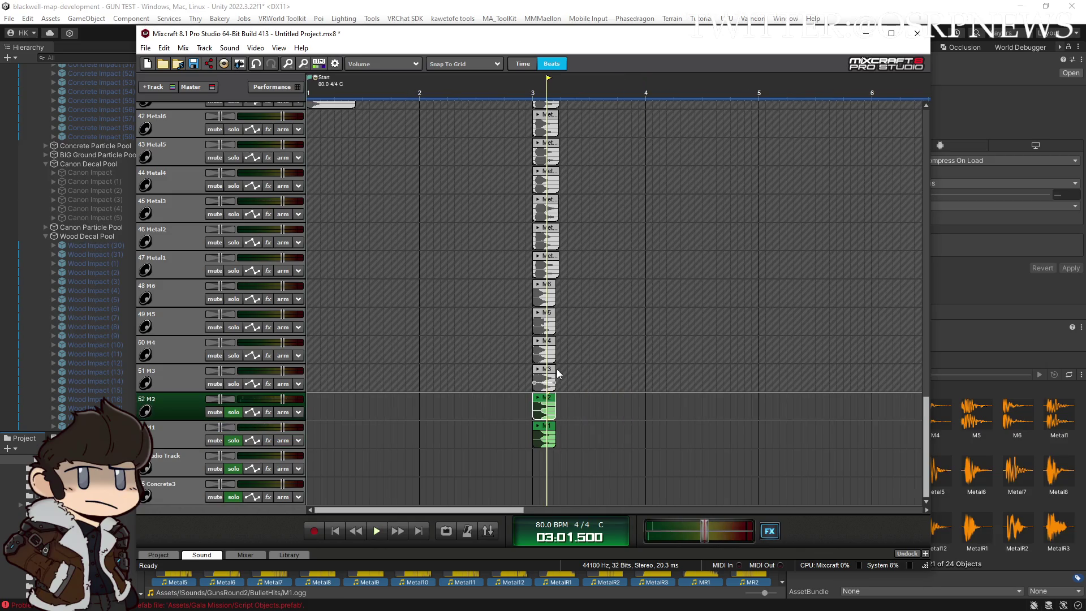
left_click_drag(619, 443, 534, 403)
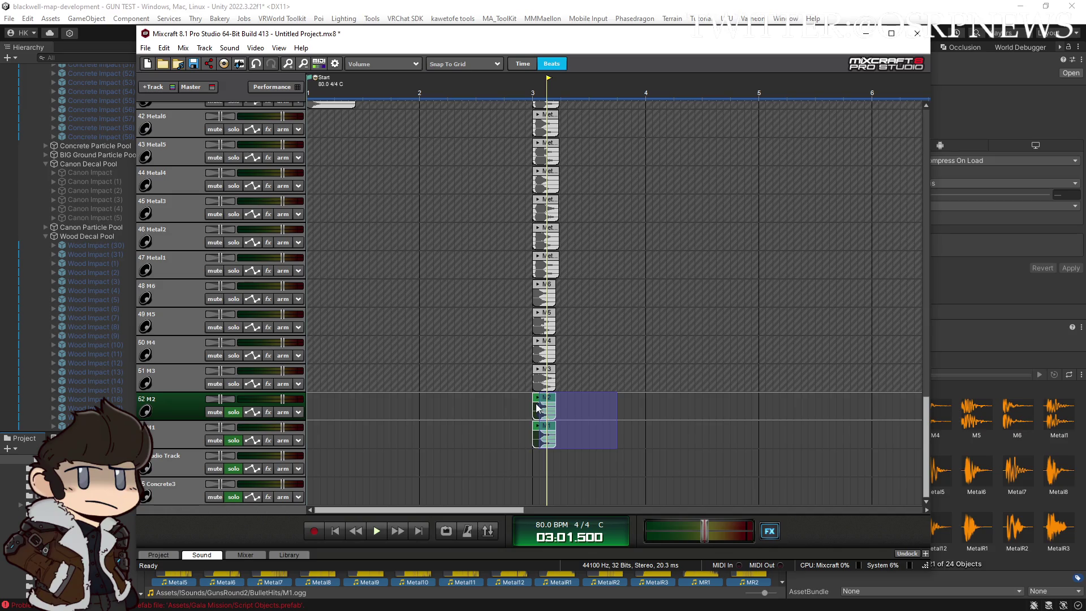
mouse_move(552, 399)
left_mouse_down()
mouse_move(288, 395)
mouse_move(565, 412)
mouse_move(554, 399)
left_mouse_up()
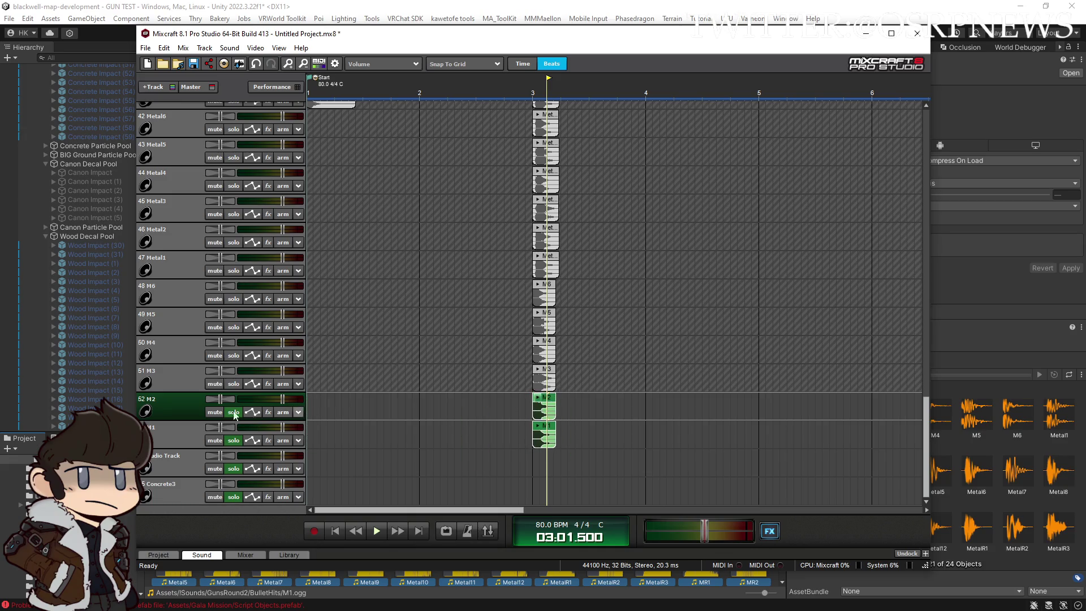
Turn Solo off on tracks 52–55 (M2, M1, track 54, Concrete3)
left_click(234, 412)
left_click(233, 440)
left_click(234, 468)
left_click(234, 497)
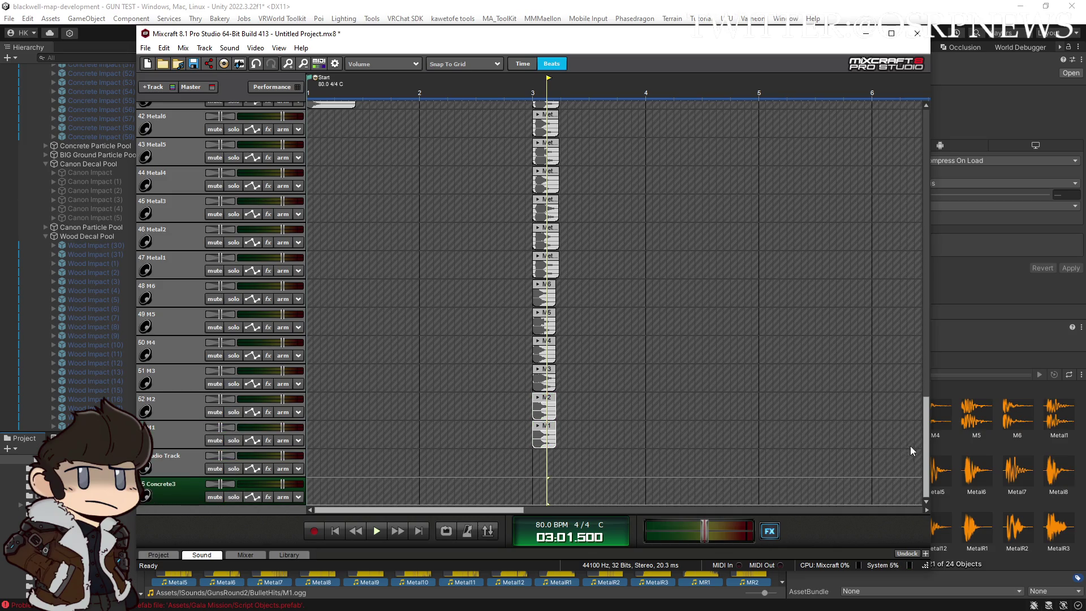
left_click_drag(929, 398, 927, 209)
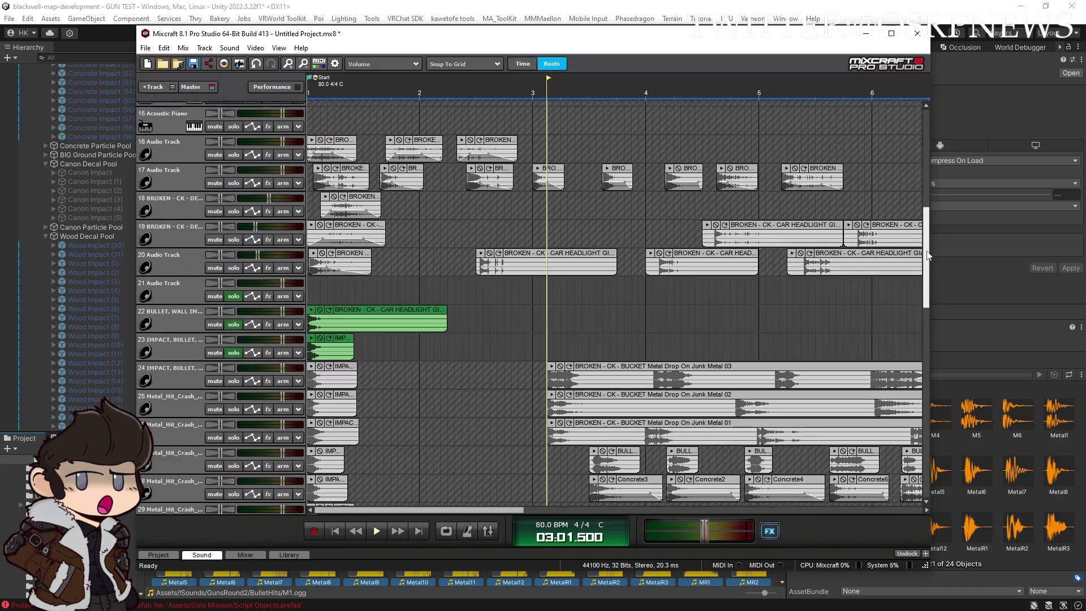
Turn Solo off on tracks 21, 22 and 23
left_click(231, 352)
left_click(234, 324)
left_click(233, 296)
left_click_drag(926, 288, 928, 374)
Preview the MR3, MR2, MR1, MetalR3 and MetalR2 clips
left_click(538, 198)
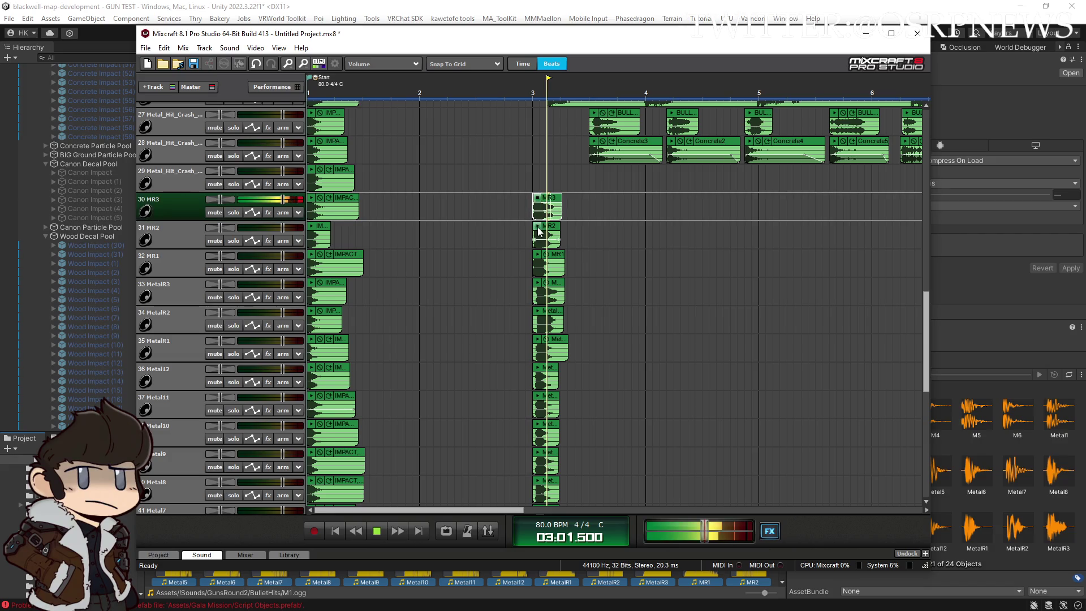
left_click(538, 226)
left_click(537, 254)
left_click(537, 282)
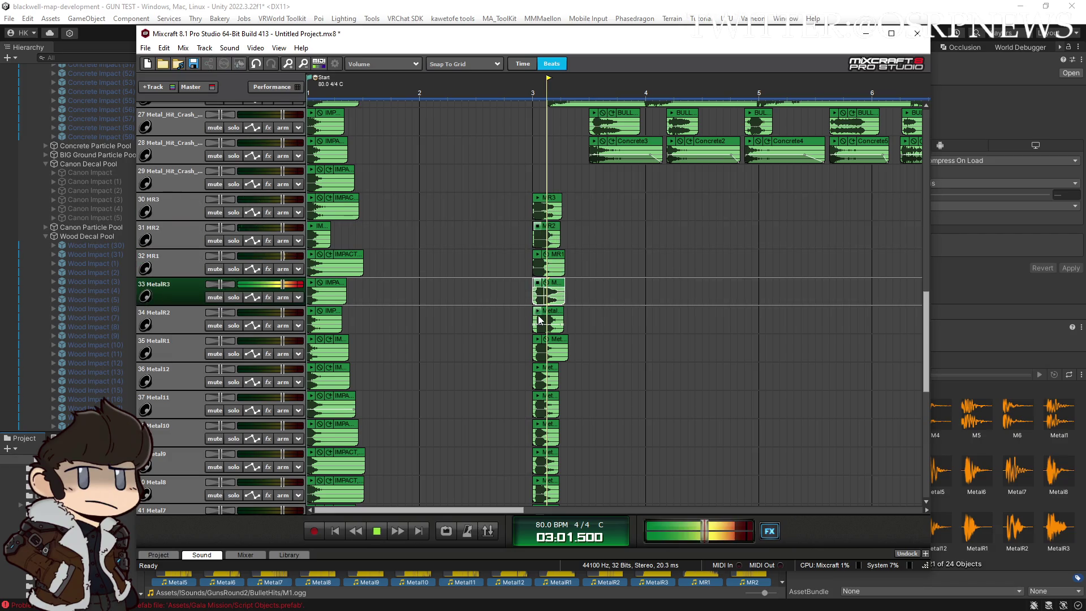
left_click(537, 311)
Select the MR2, MetalR3 and MetalR2 clips
scroll(552, 342, "up", 1)
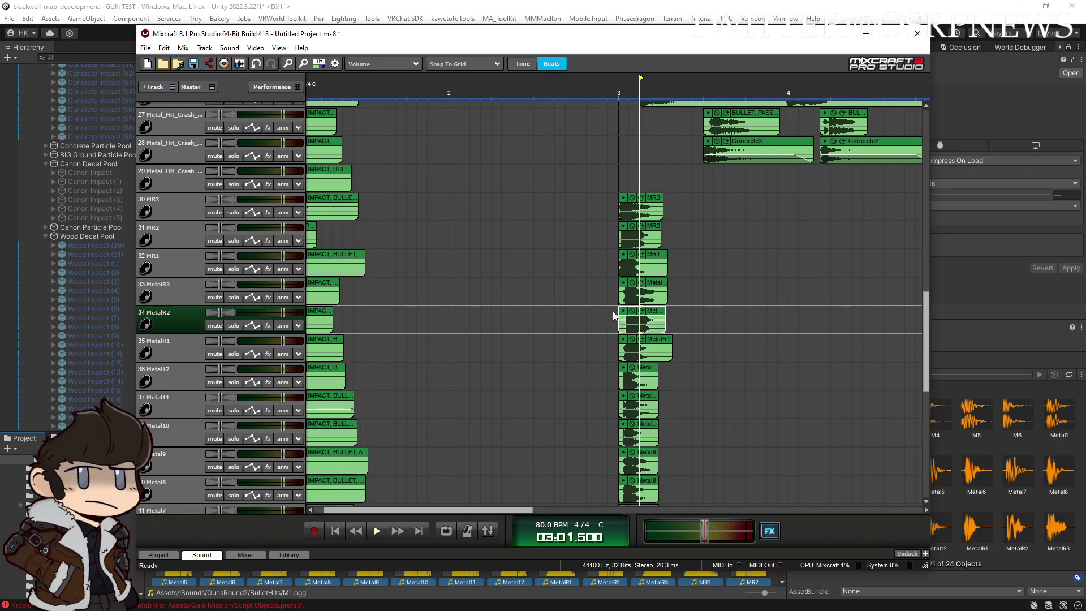
scroll(627, 315, "up", 1)
scroll(626, 315, "up", 1)
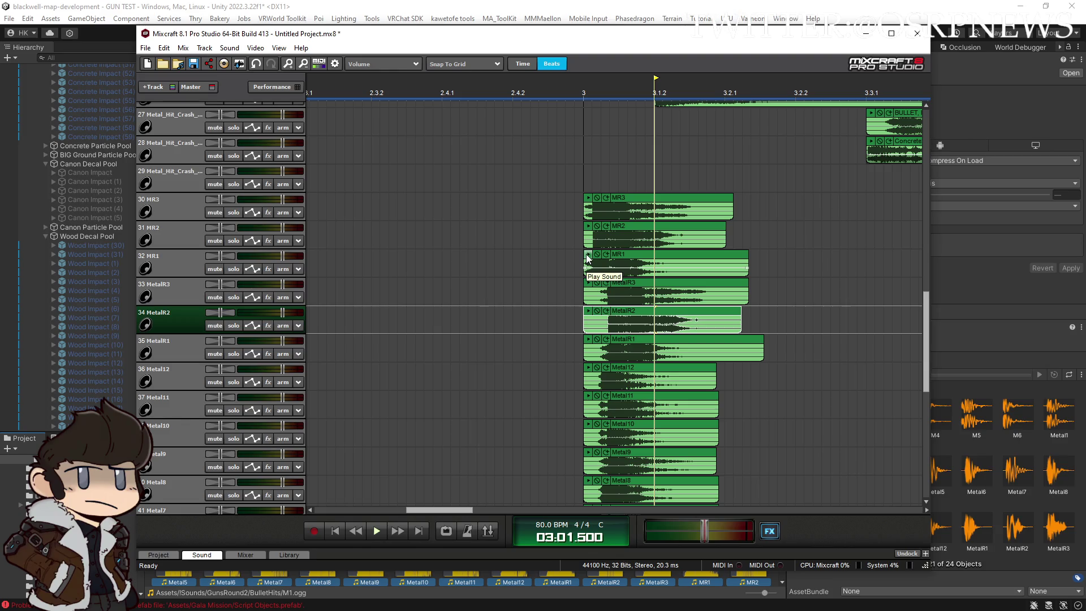
left_click(636, 226)
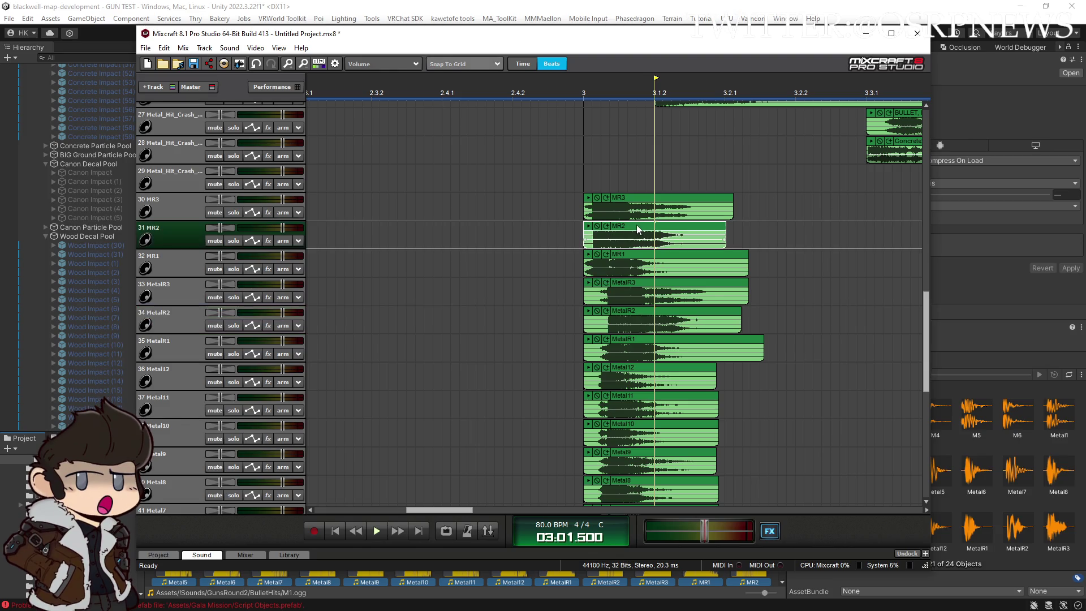
left_click(638, 289)
left_click(646, 323)
Play the Metal1 and Metal2 clips, then the M6 through M1 clips
scroll(730, 399, "down", 5)
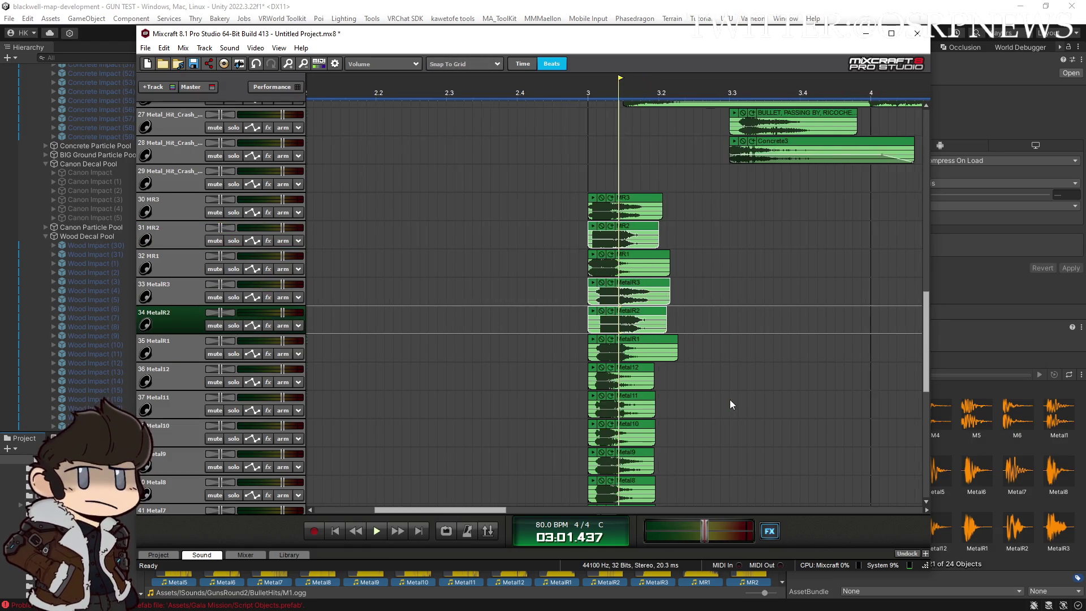
scroll(904, 427, "down", 5)
scroll(904, 427, "down", 3)
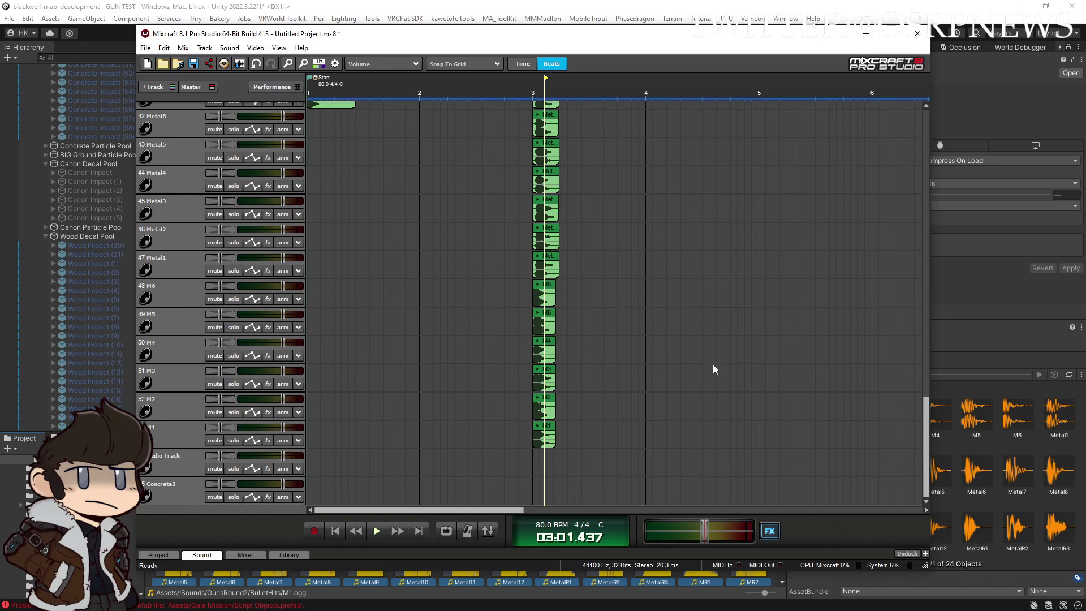
left_click(537, 258)
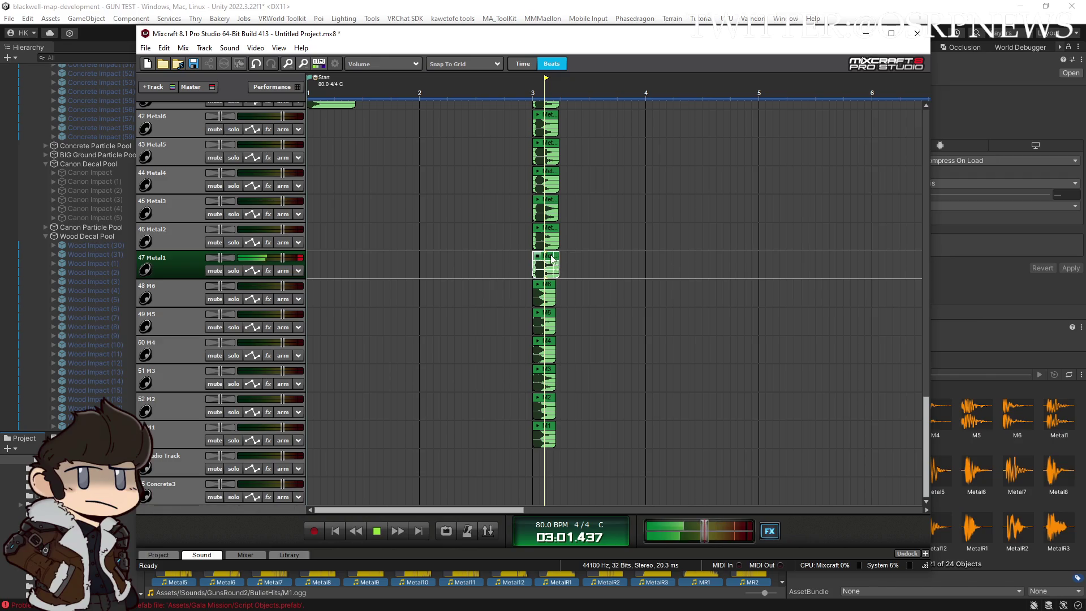
left_click(555, 231)
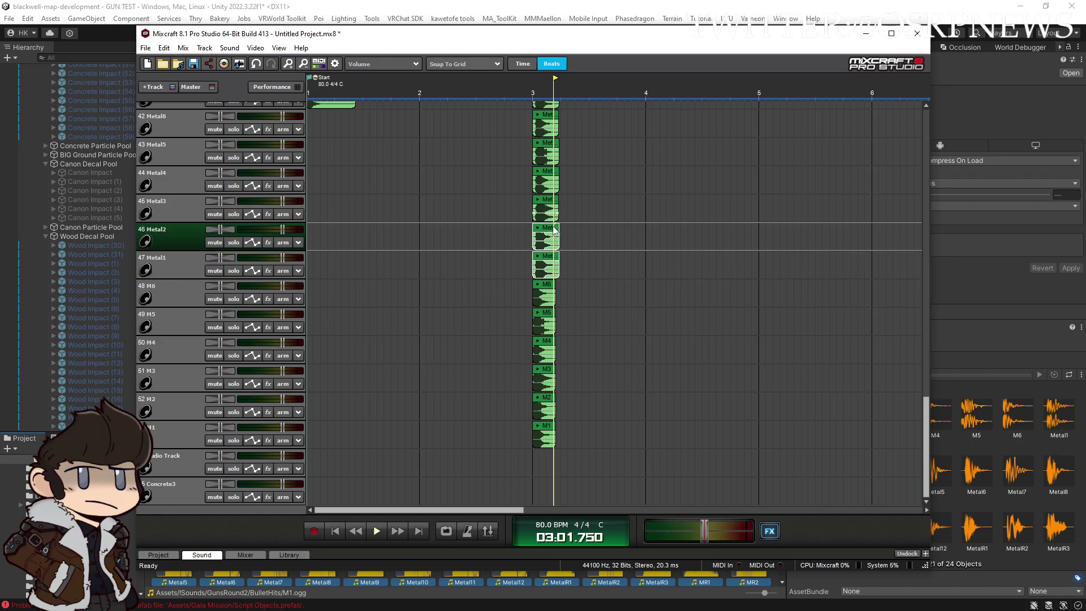
left_click(534, 284)
left_click(535, 312)
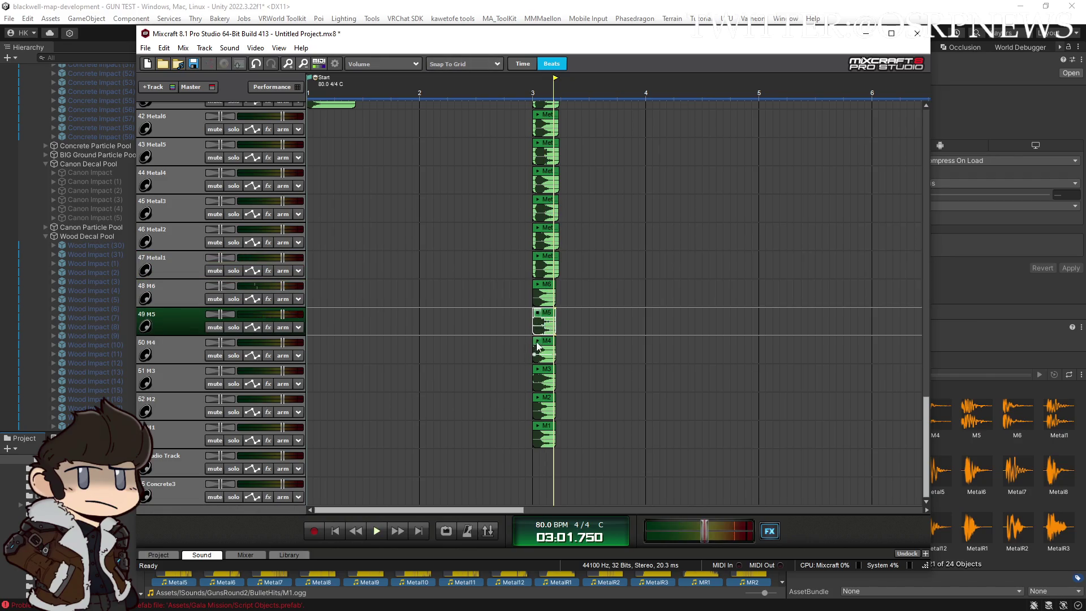
left_click(534, 344)
left_click(535, 370)
left_click(536, 396)
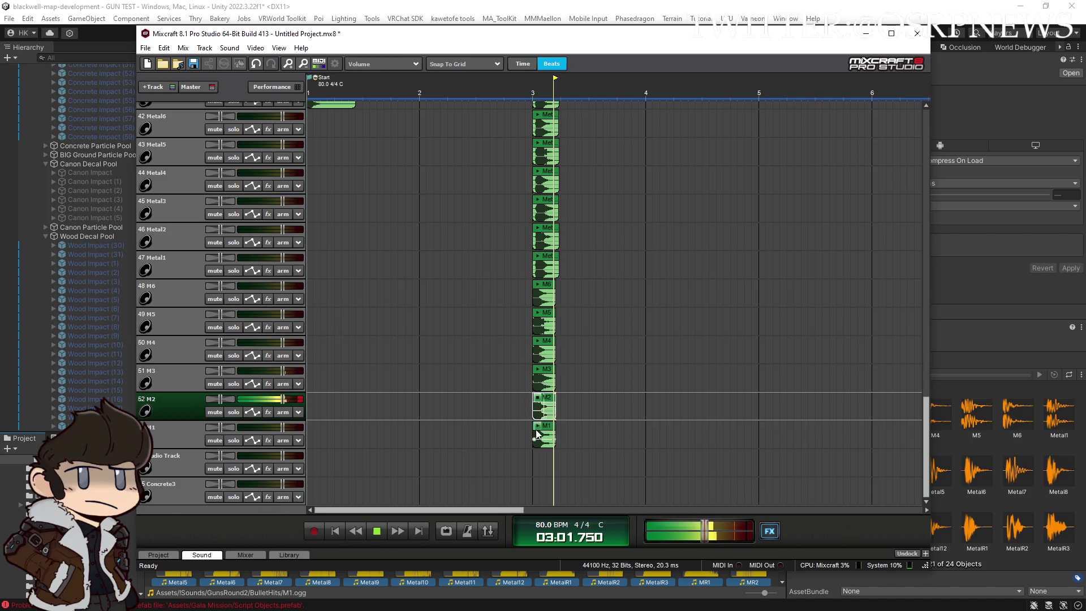
left_click(544, 425)
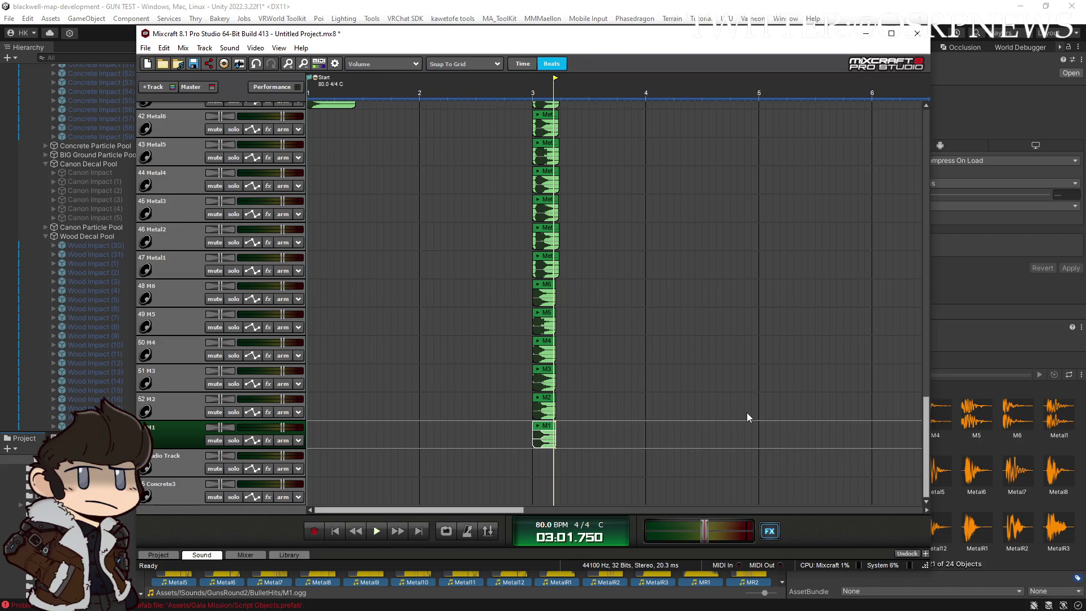
Audition the Metal4, Metal3, Metal2 and Metal1 clips at bar 3
scroll(555, 356, "up", 3)
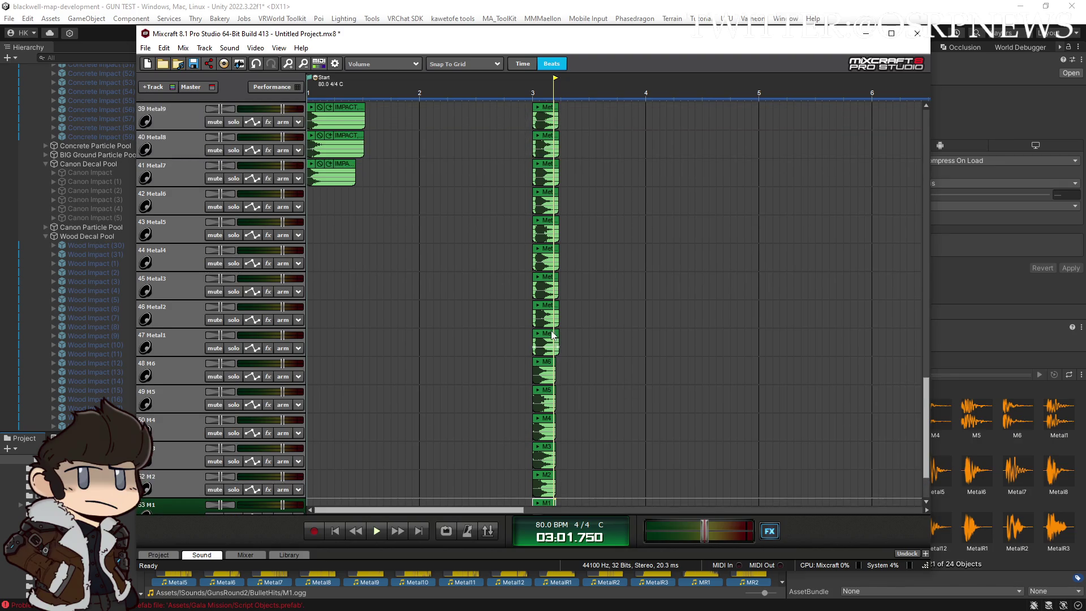
left_click(553, 342)
left_click(553, 314)
left_click(555, 253)
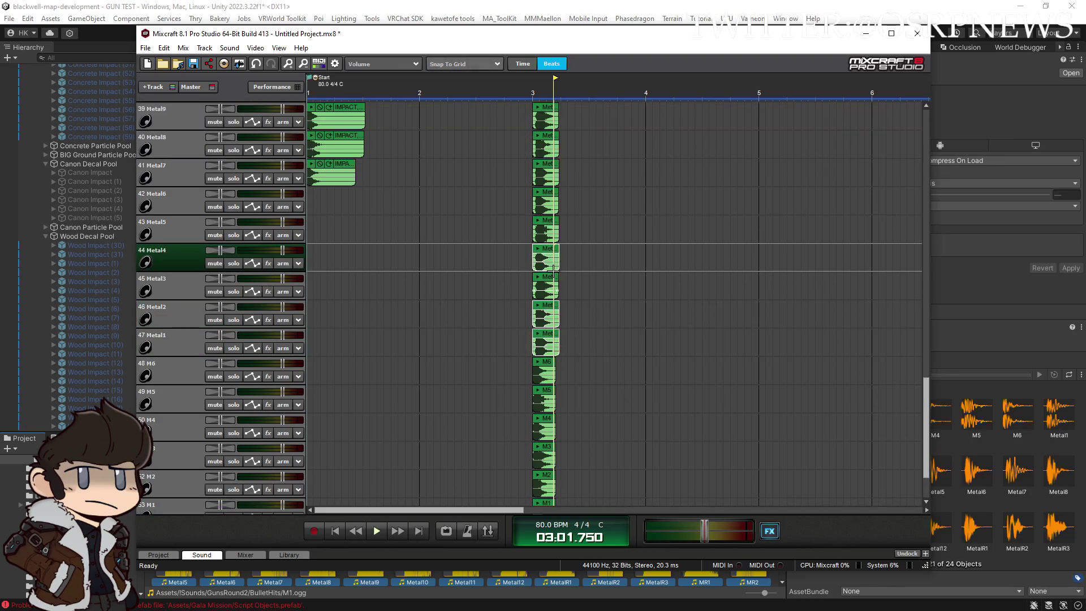
left_click(554, 281)
left_click(537, 277)
left_click(538, 306)
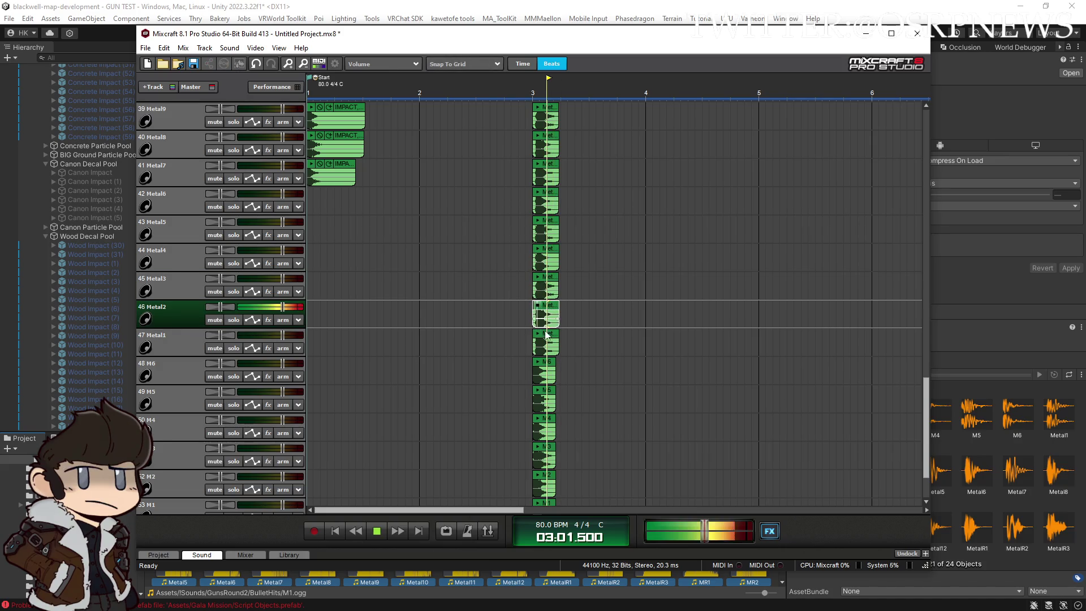
left_click(538, 334)
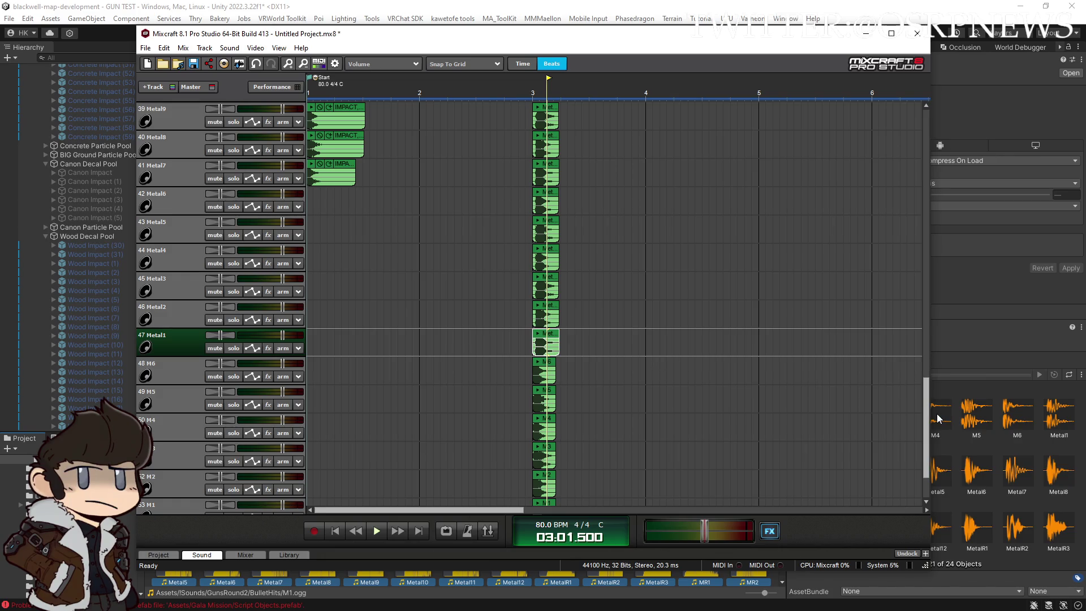
Preview the M1 clip, then step through the Metal1 to Metal5 clips
scroll(581, 430, "down", 3)
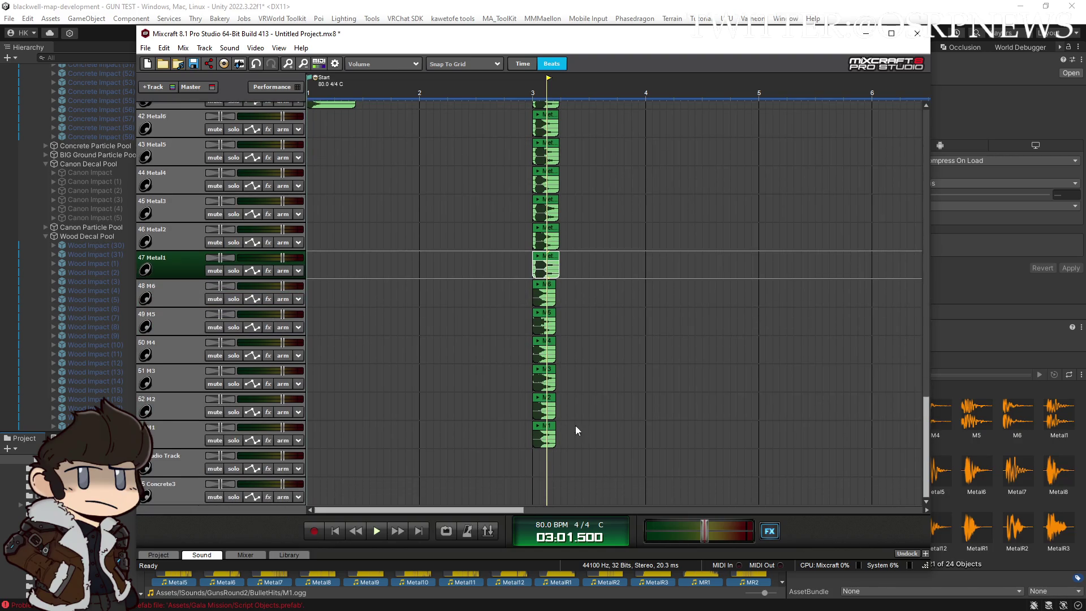
left_click(537, 426)
left_click(538, 255)
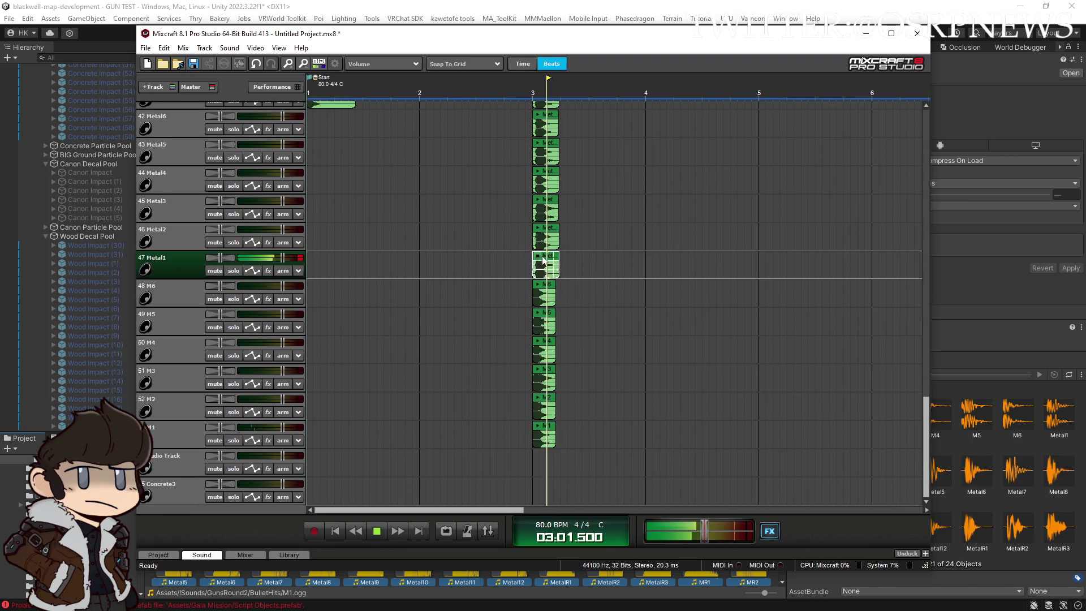
left_click(549, 232)
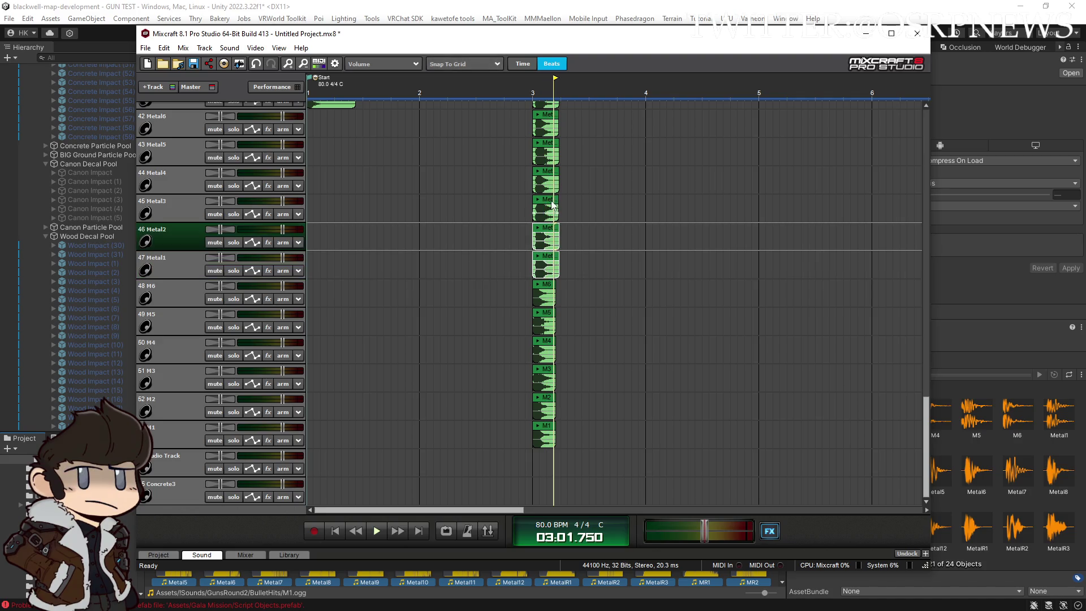
left_click(553, 205)
left_click(551, 178)
left_click(549, 150)
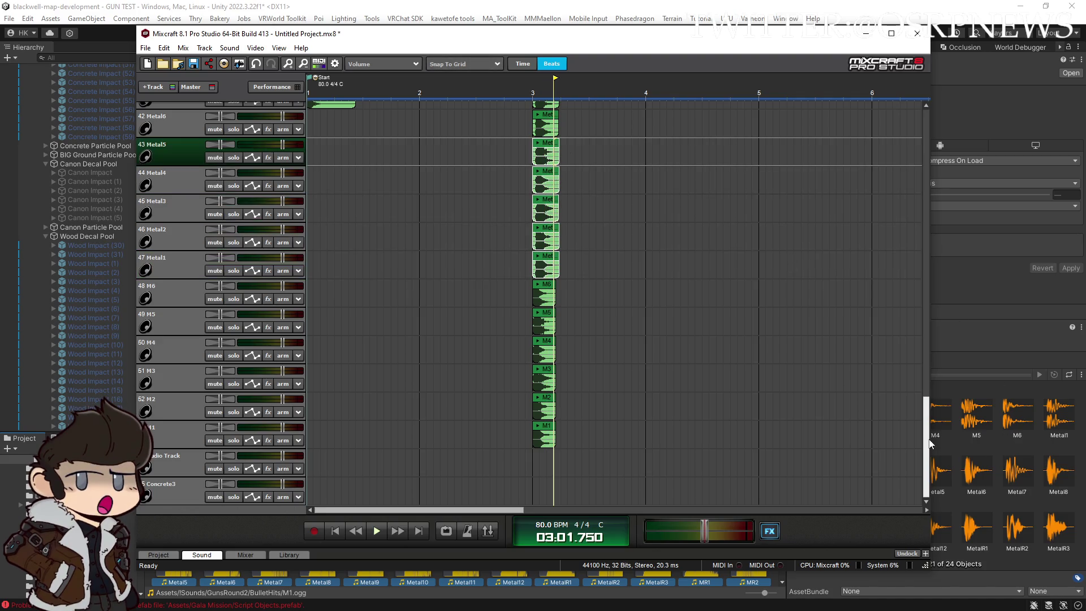
left_click_drag(931, 443, 926, 406)
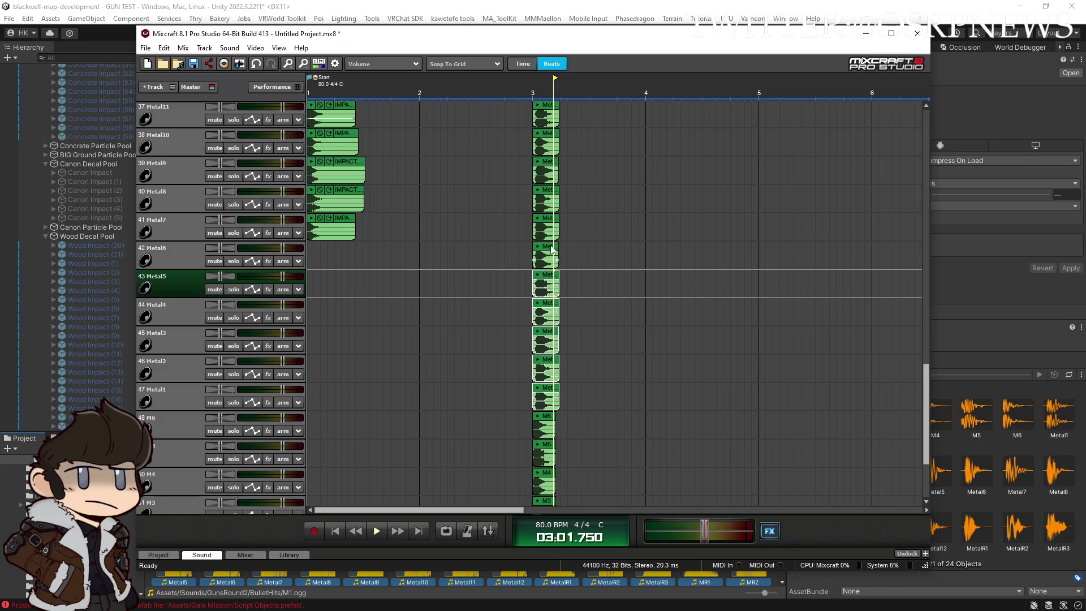
Step through the Metal6, Metal7, Metal8, Metal9 and Metal10 clips
left_click(554, 252)
left_click(555, 224)
left_click(555, 194)
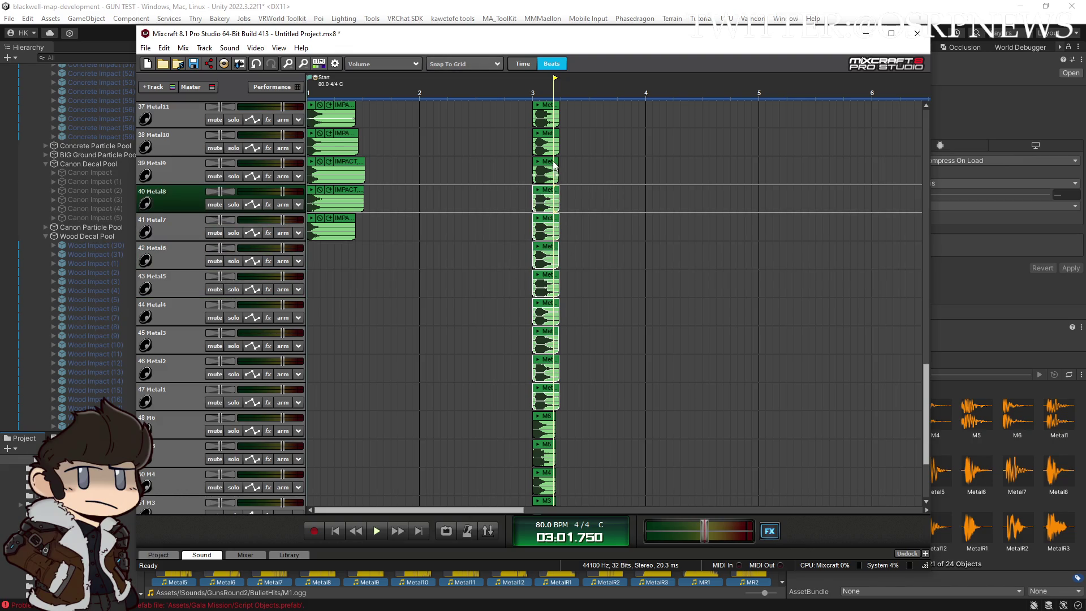
left_click(555, 167)
left_click(554, 142)
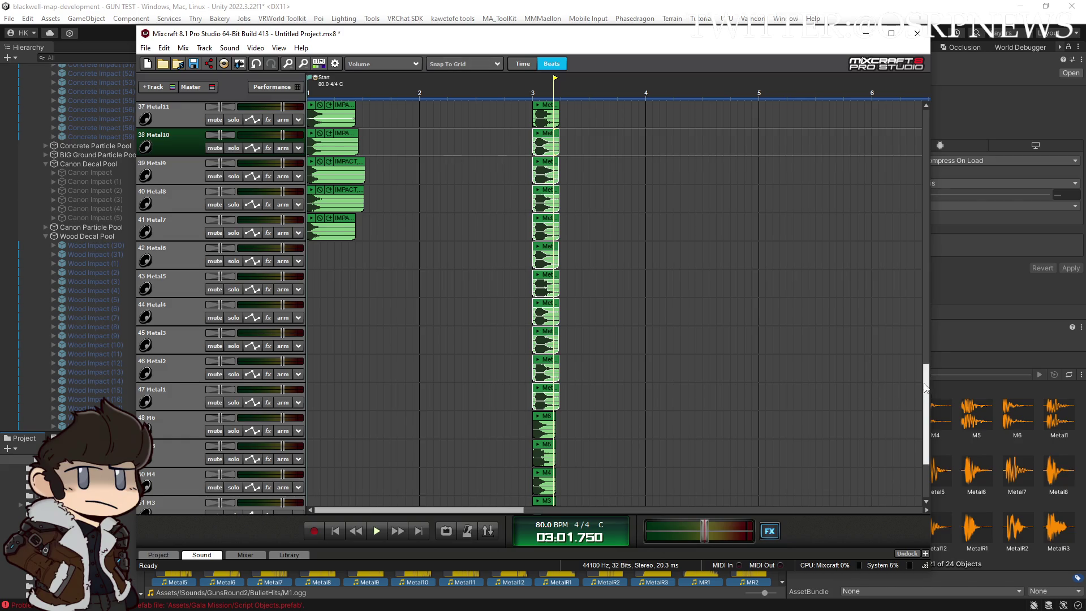
scroll(928, 391, "up", 4)
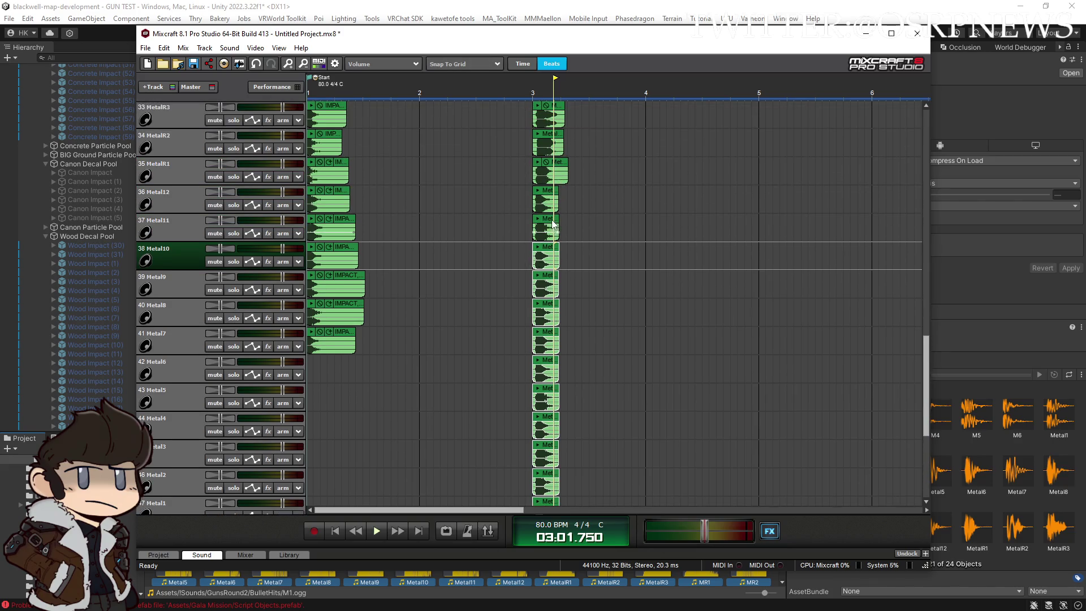
Step through the Metal11, Metal12, MetalR1, MetalR2 and MetalR3 clips
left_click(554, 225)
scroll(565, 235, "up", 1)
left_click(621, 193)
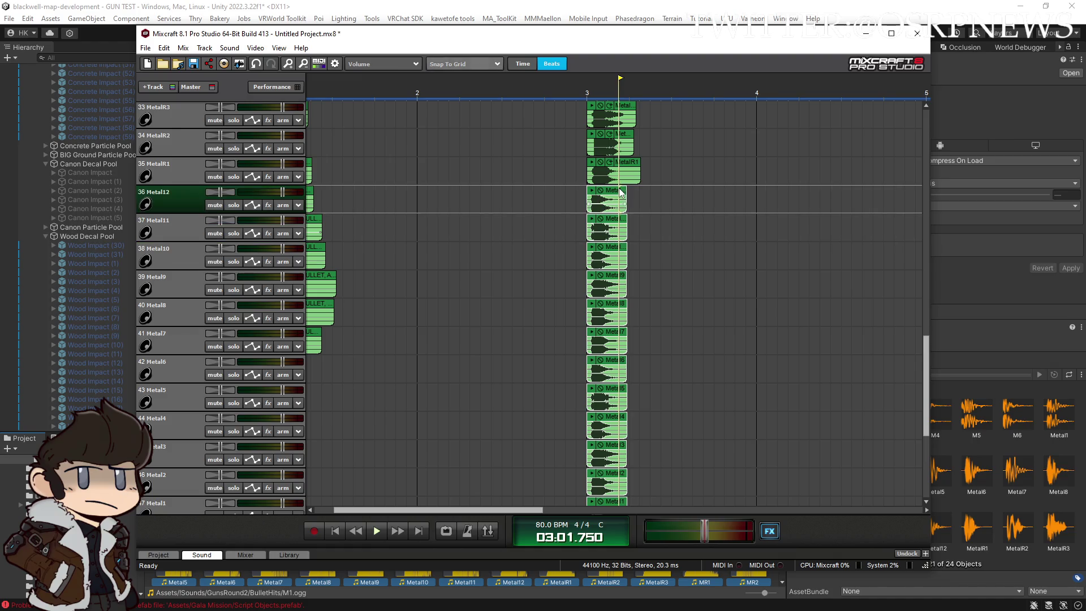
scroll(928, 351, "up", 7)
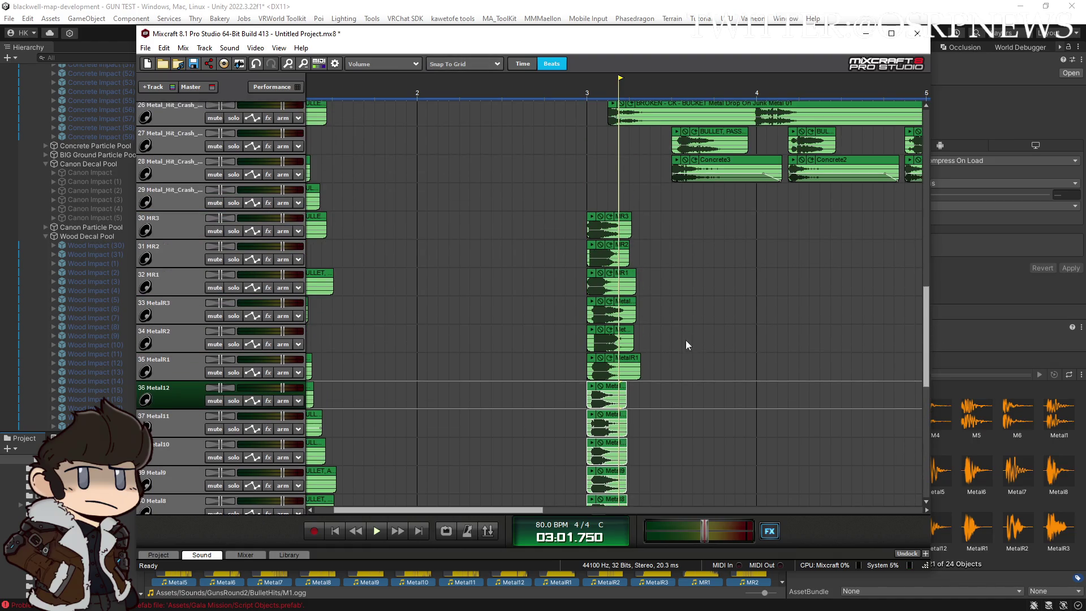
left_click(633, 360)
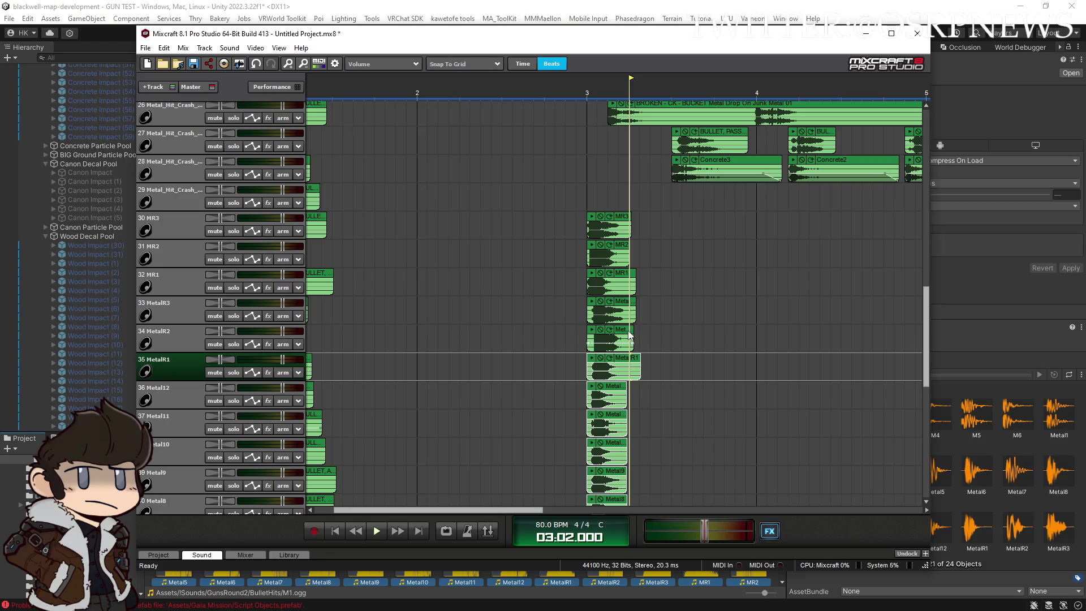
left_click(630, 335)
left_click(629, 309)
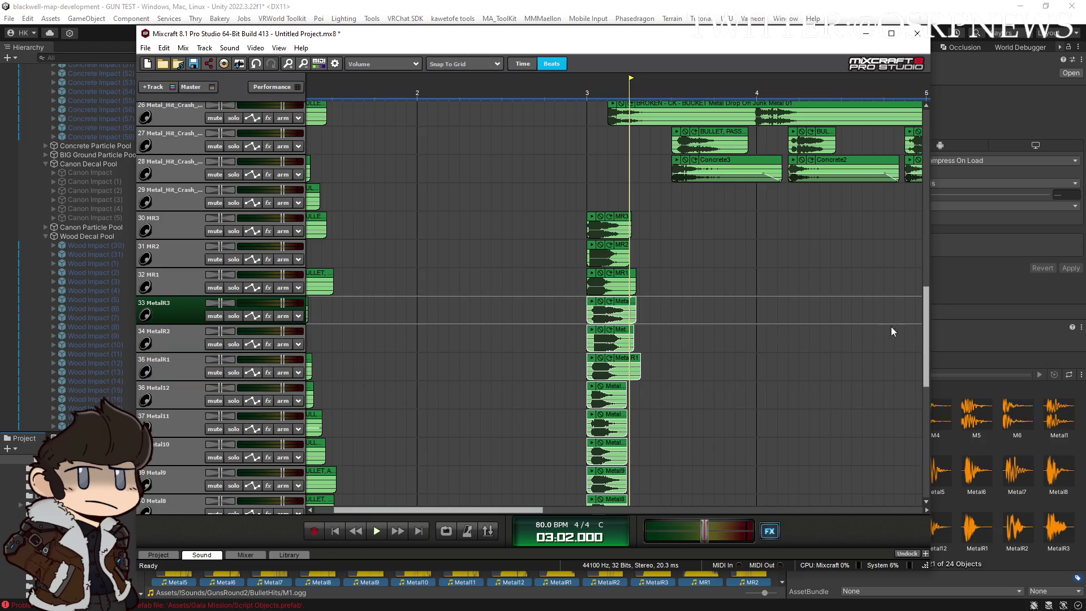
Select the Metal6 through Metal1 clips at bar 3 and delete them
left_click_drag(926, 331, 922, 461)
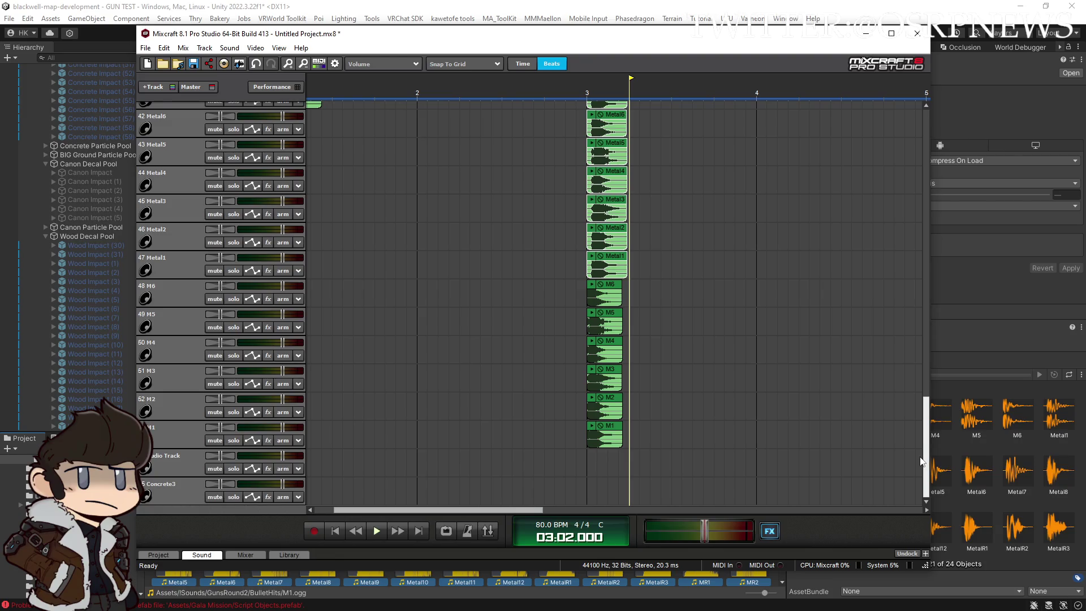
left_click_drag(921, 461, 921, 395)
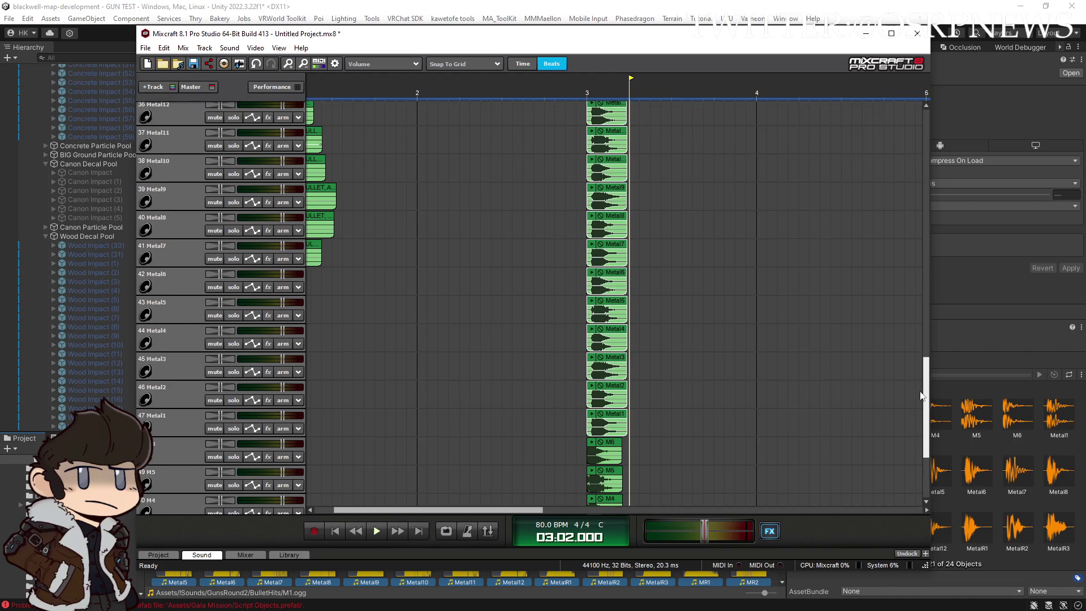
left_click(619, 277)
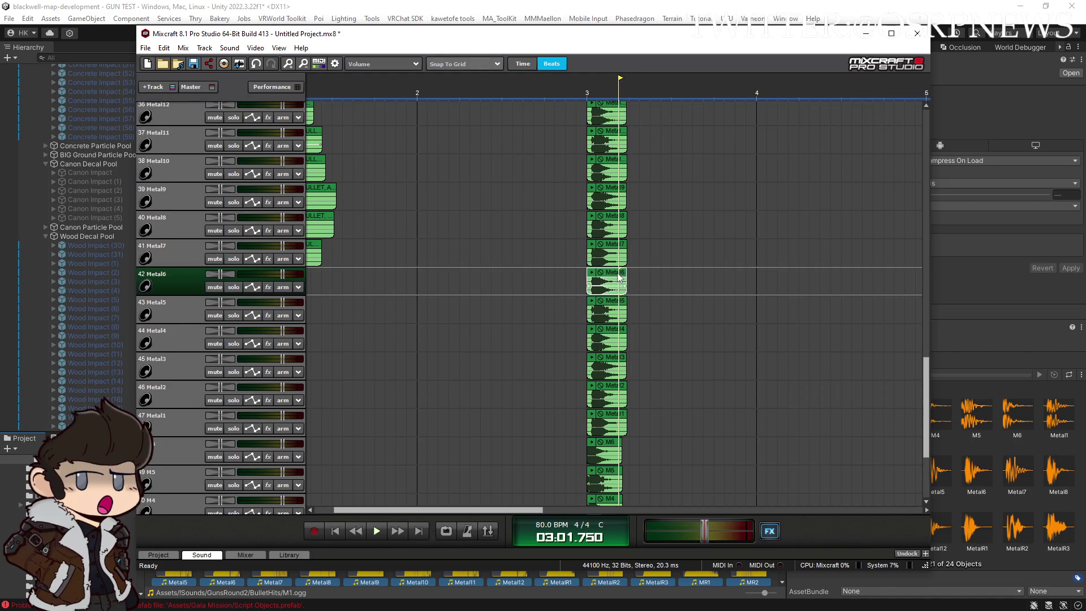
left_click(618, 416, "shift")
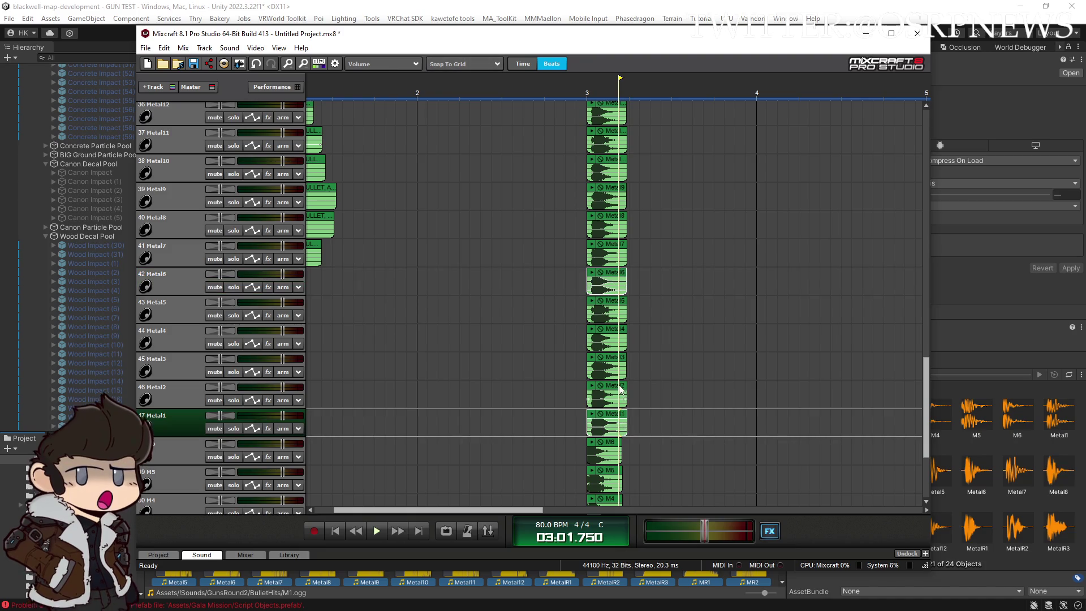
left_click(620, 393)
left_click(619, 362)
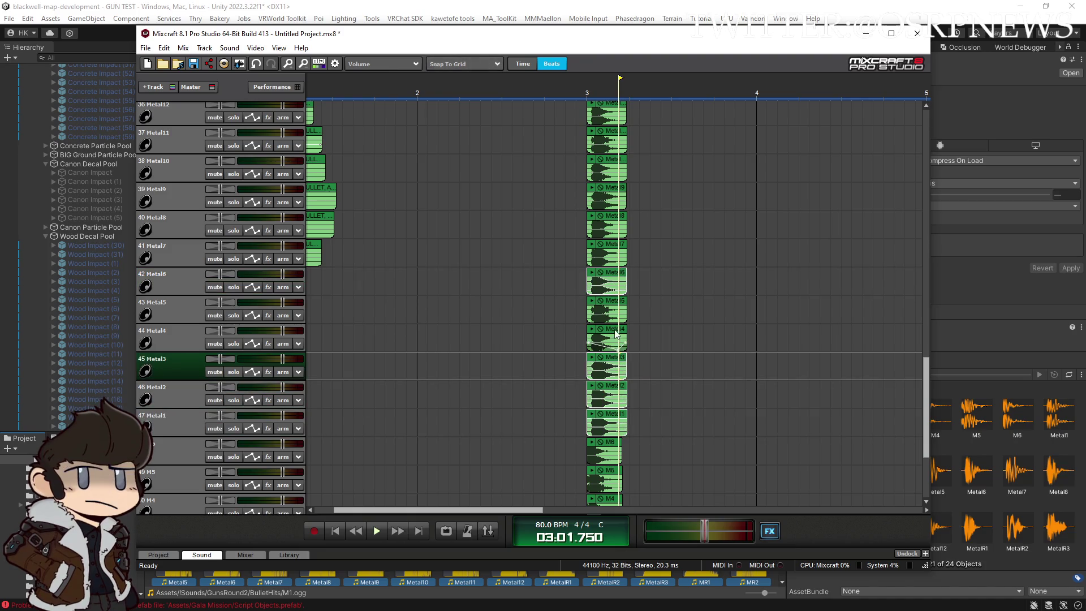
left_click(617, 332)
left_click(615, 302)
key("Delete")
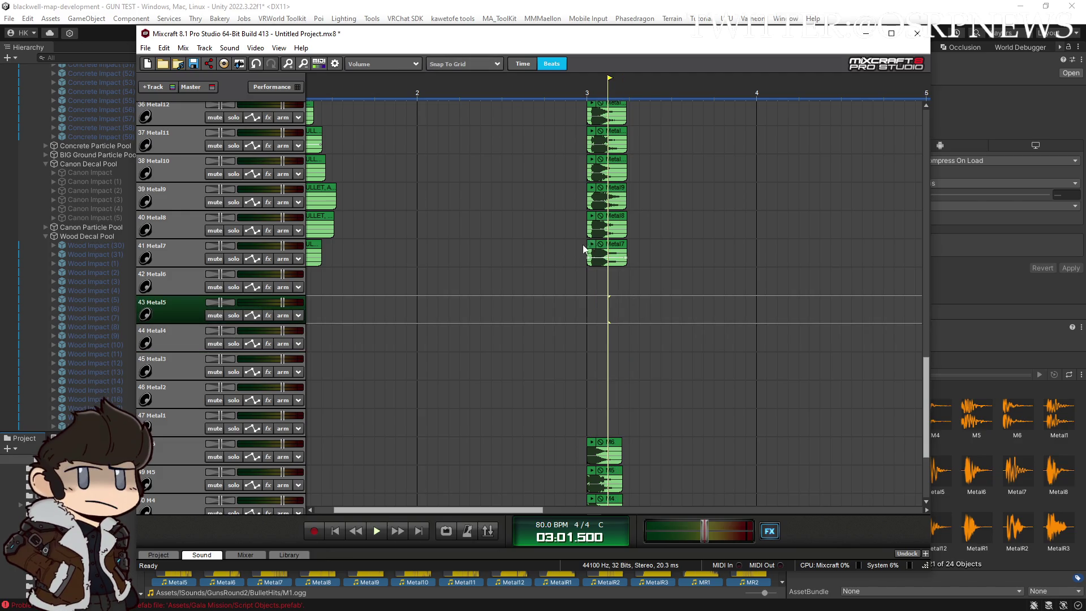
Undo the mistaken deletion of the Metal6–Metal1 clips
left_click(588, 247)
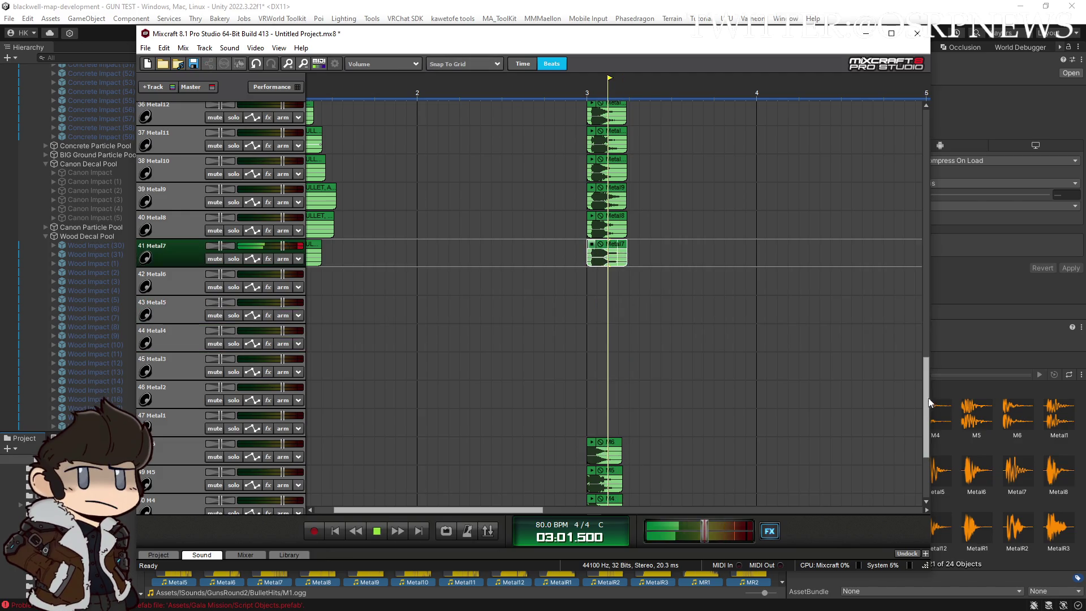
left_click_drag(930, 400, 931, 444)
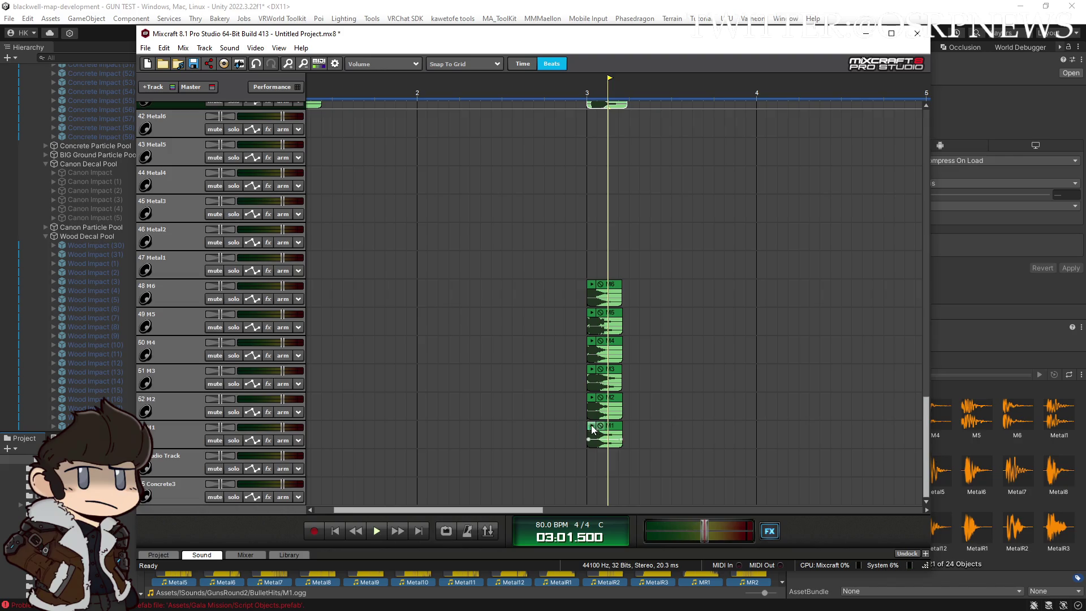
mouse_move(928, 443)
left_mouse_down()
mouse_move(929, 417)
mouse_move(932, 436)
left_mouse_up()
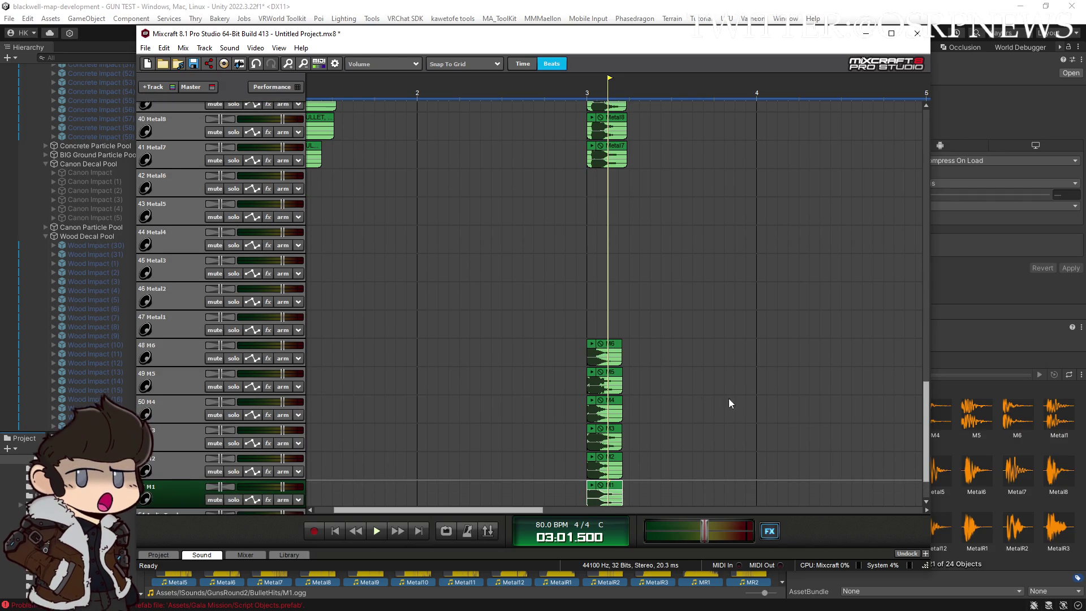
left_click_drag(555, 306, 764, 506)
key("ctrl+z")
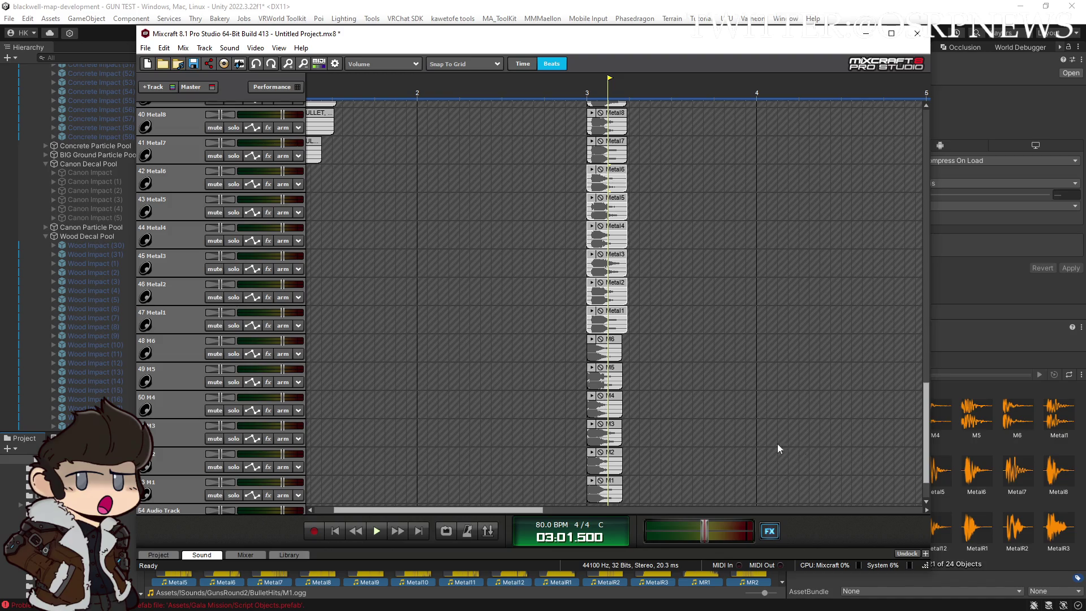
Select the range covering the M6–M1 clips and delete them
key("ctrl+a")
left_click_drag(575, 351, 680, 482)
key("Delete")
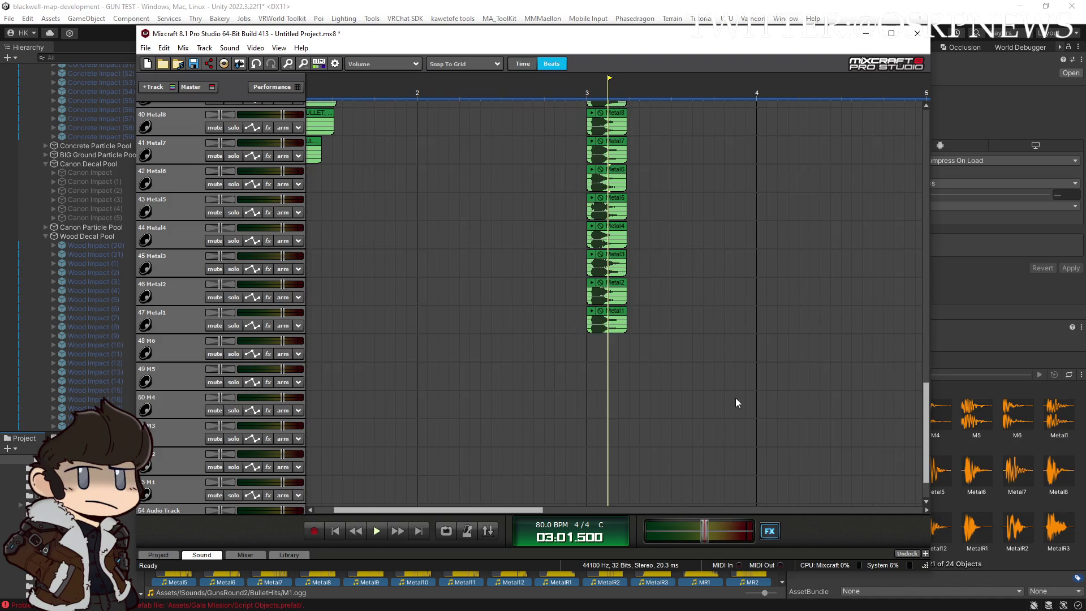
scroll(911, 297, "up", 8)
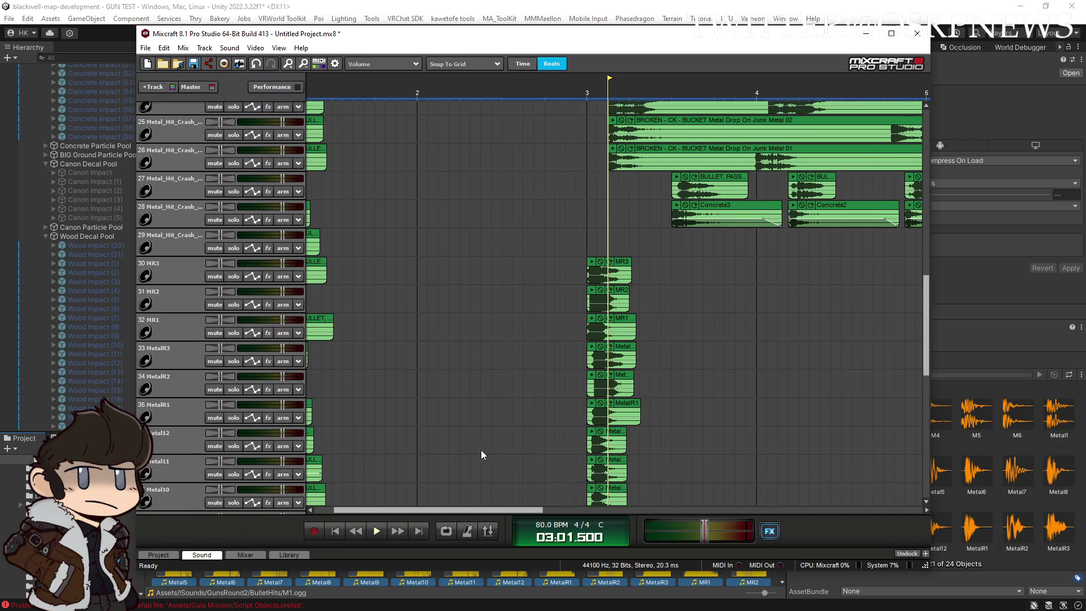
left_click_drag(499, 510, 478, 510)
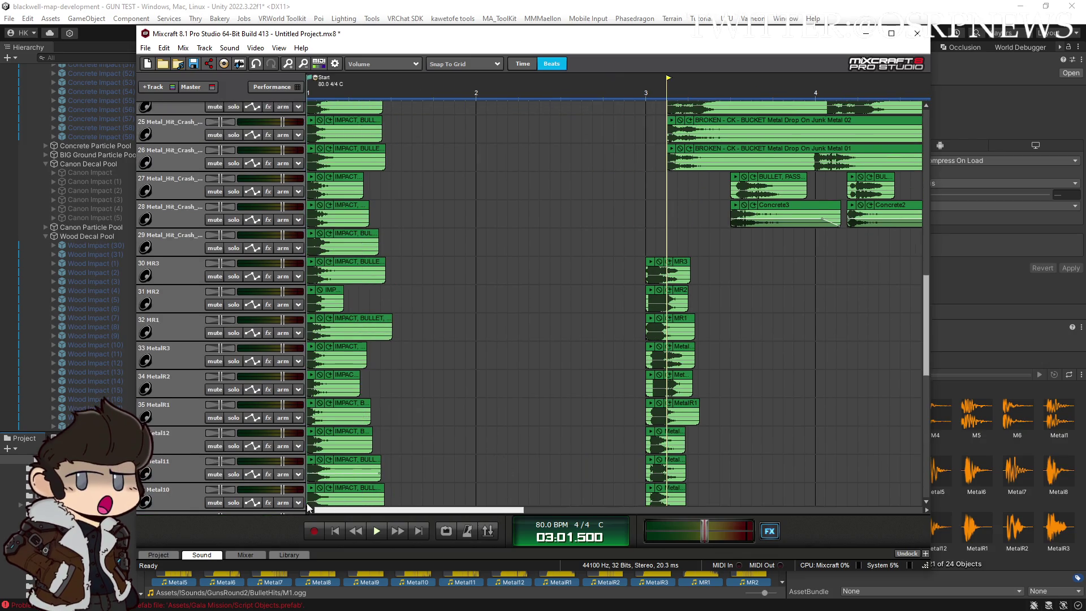
left_click(315, 355)
left_click(315, 384)
left_click(315, 412)
left_click(315, 440)
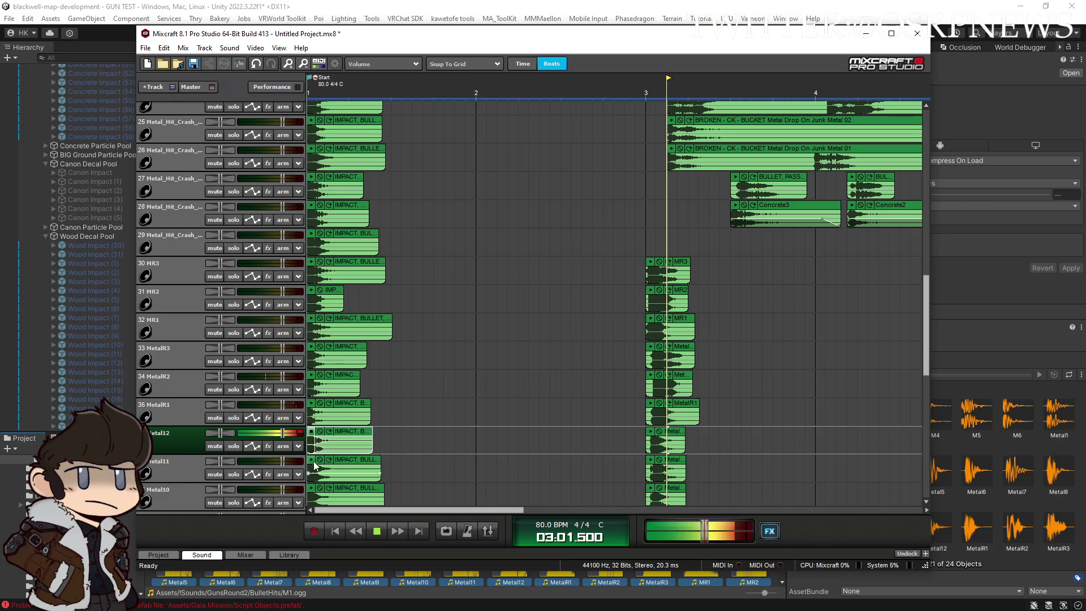
left_click(315, 469)
scroll(919, 327, "down", 6)
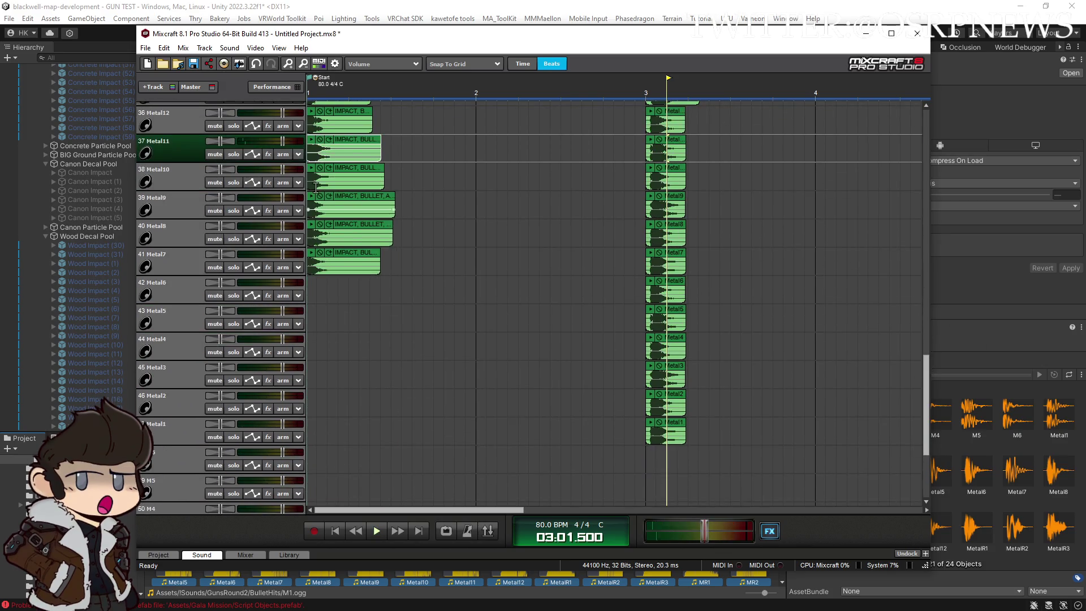
left_click(311, 199)
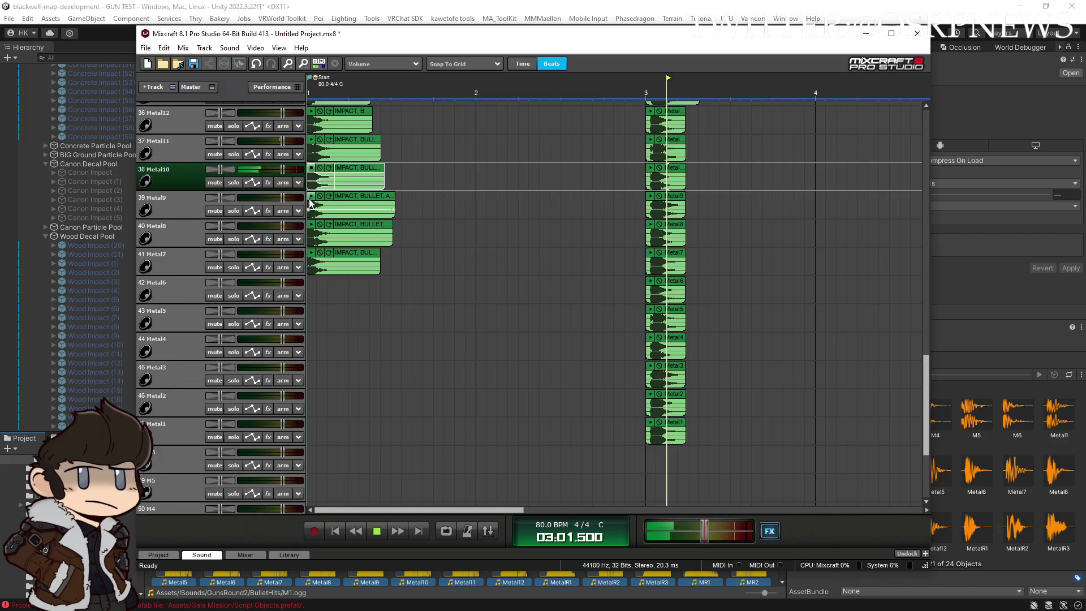
left_click(310, 203)
left_click(310, 232)
left_click(310, 258)
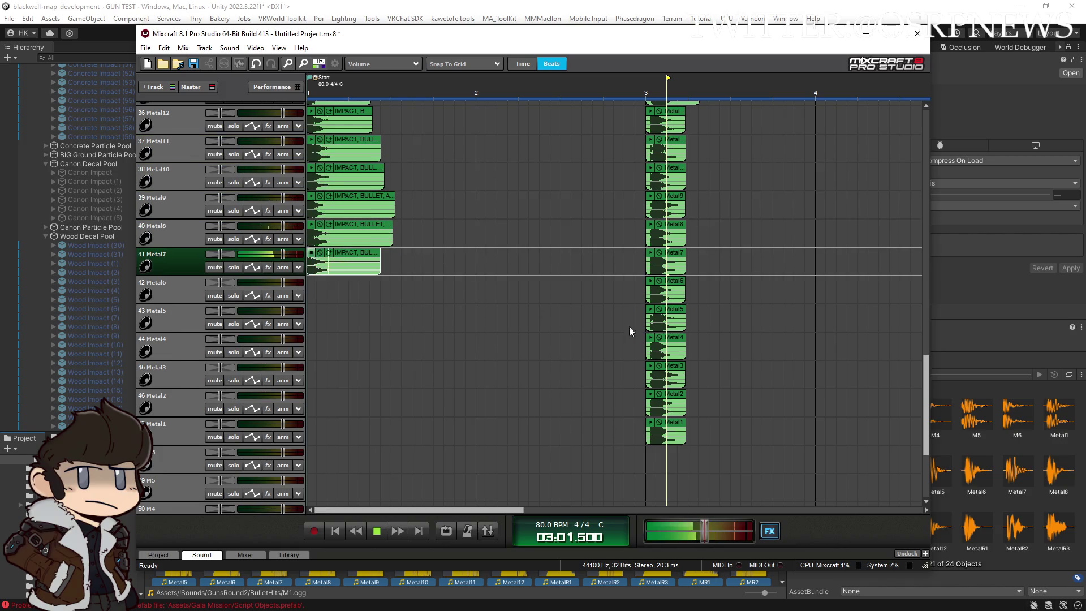
mouse_move(931, 397)
left_mouse_down()
mouse_move(903, 311)
mouse_move(911, 293)
left_mouse_up()
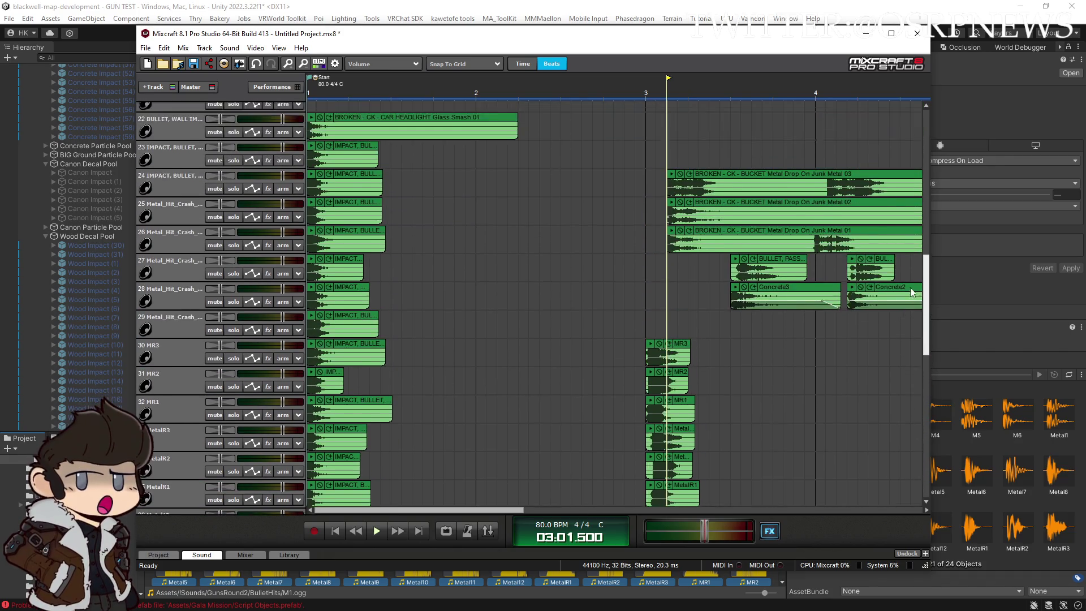
scroll(911, 293, "up", 3)
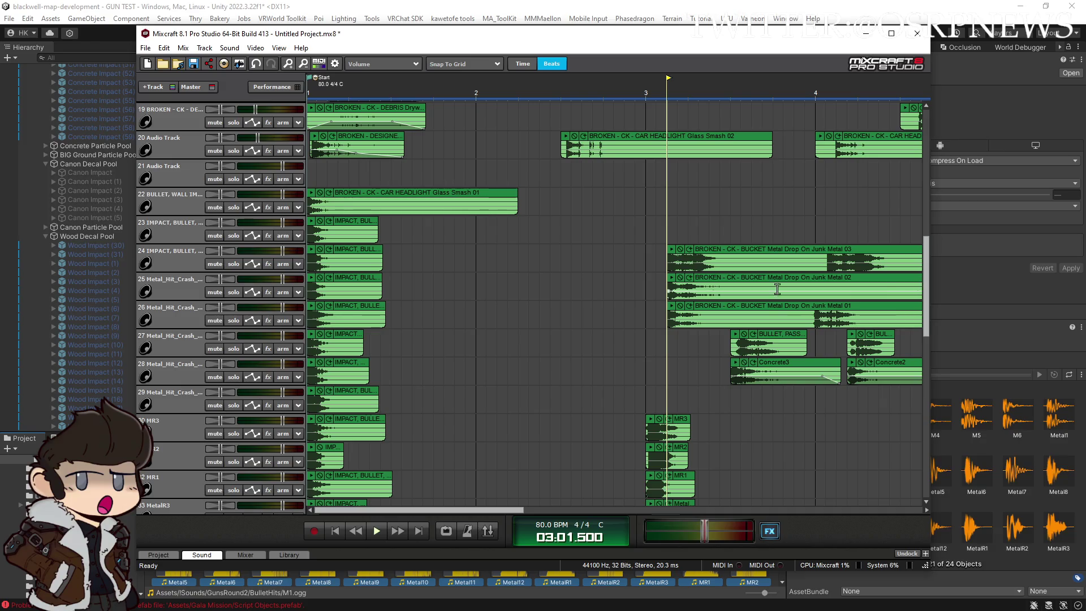
left_click(311, 222)
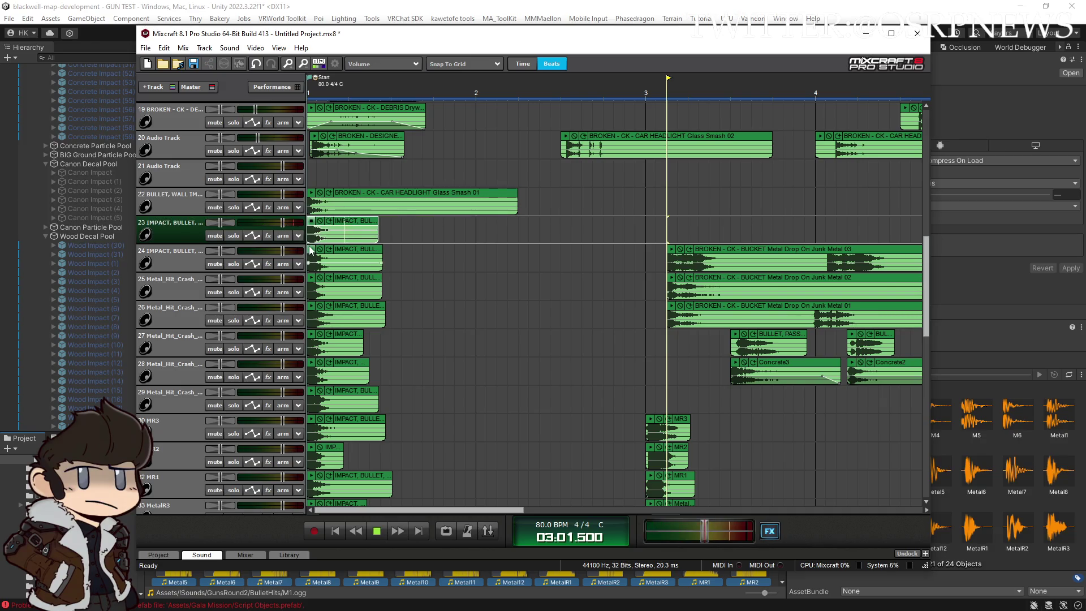
left_click(311, 250)
left_click(311, 278)
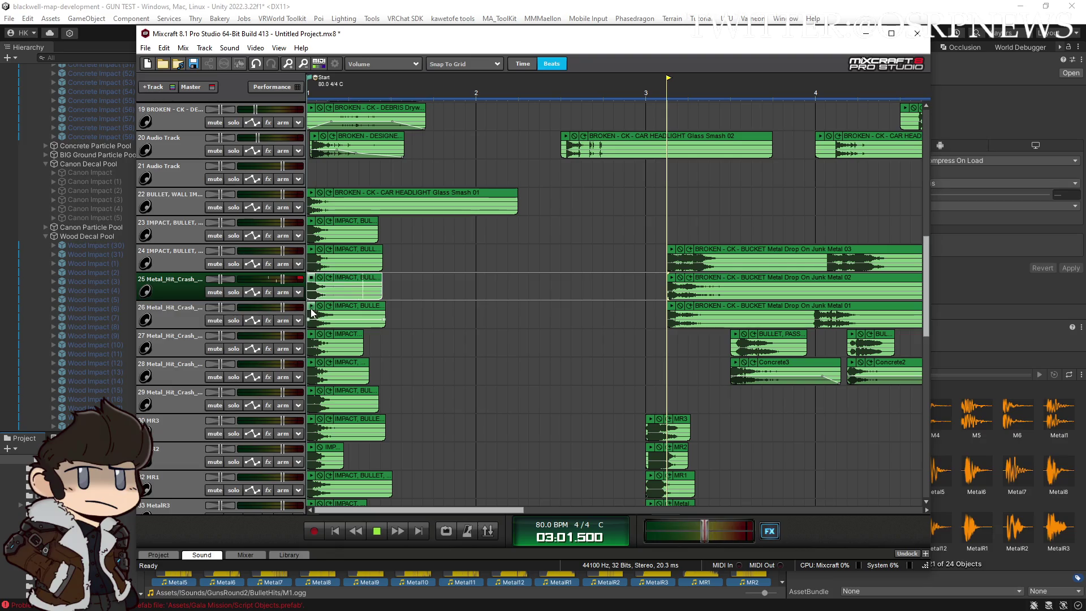
left_click(311, 307)
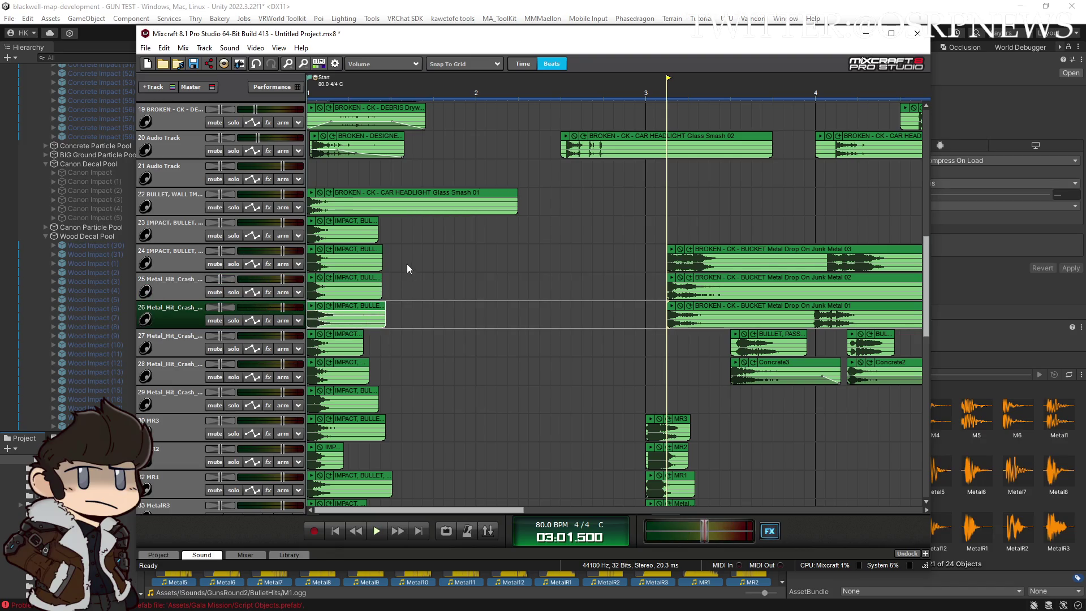
left_click(311, 193)
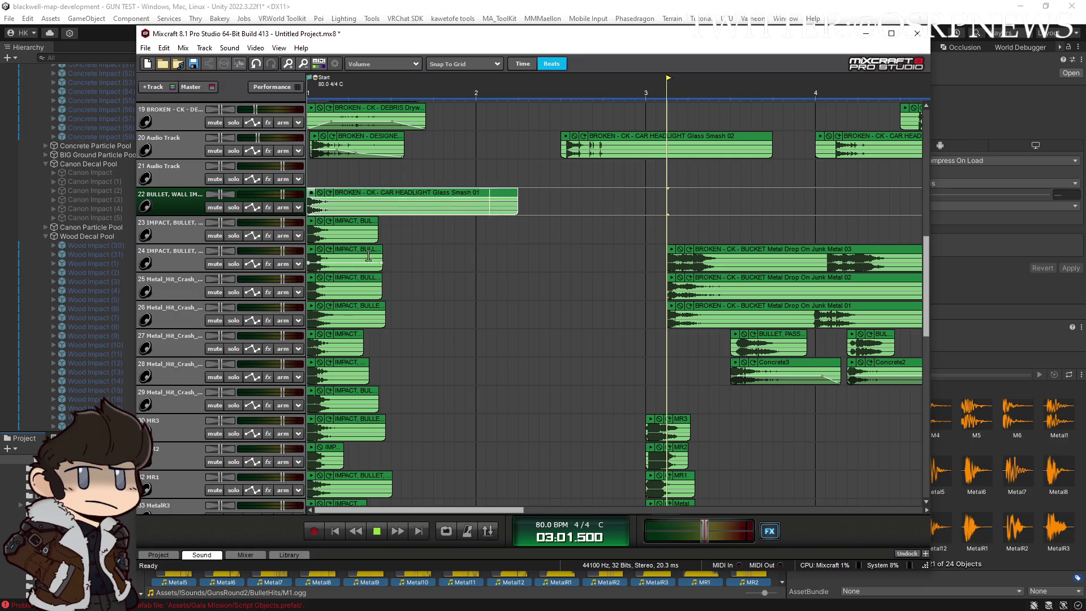
left_click(651, 420)
left_click(650, 450)
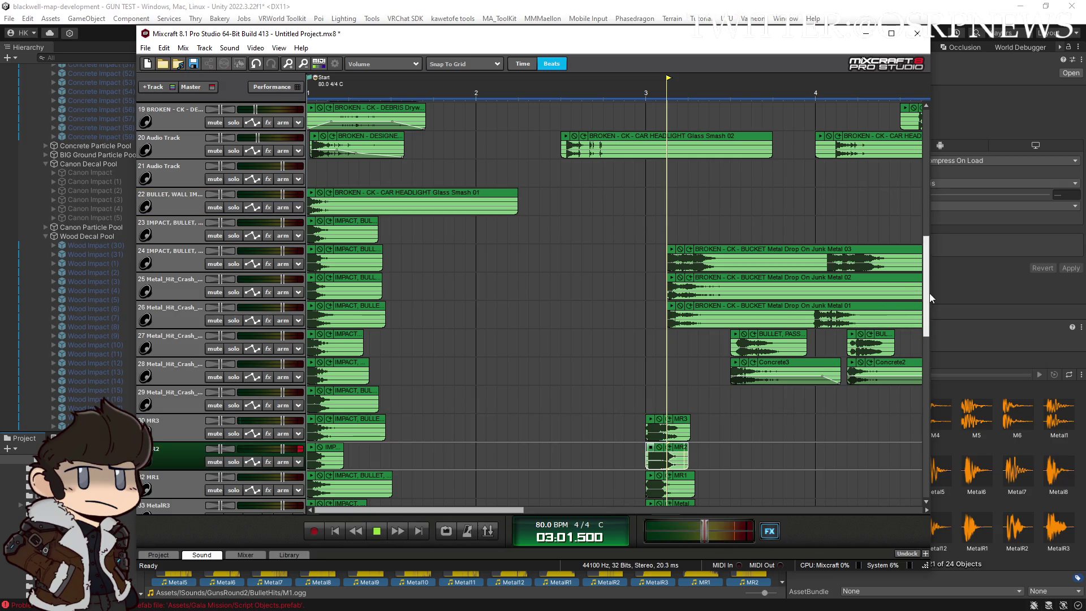
scroll(649, 300, "down", 5)
left_click(649, 296)
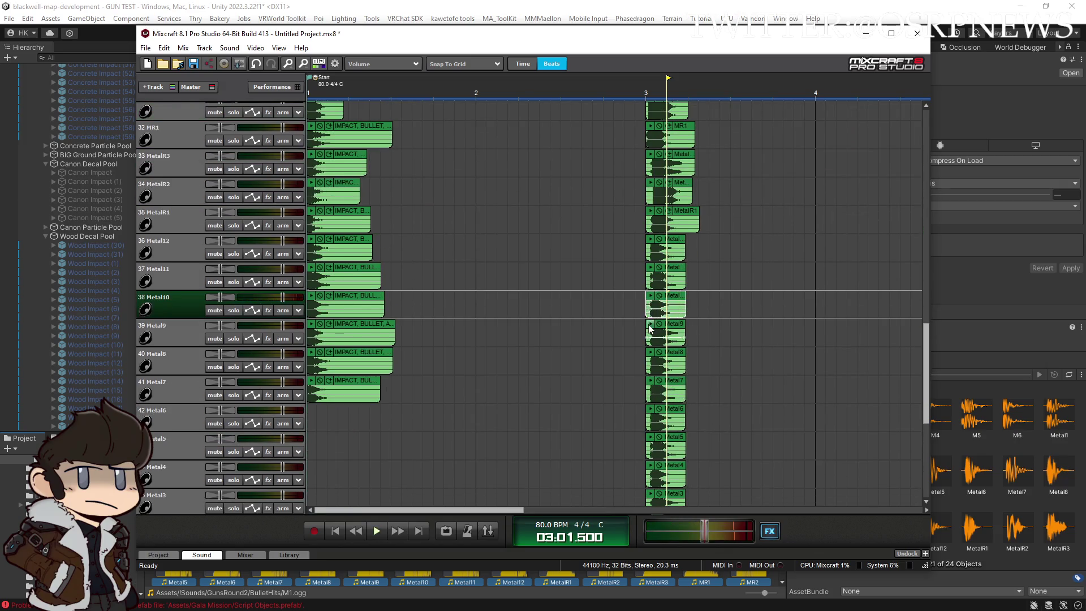
left_click(650, 325)
left_click(650, 353)
left_click(650, 382)
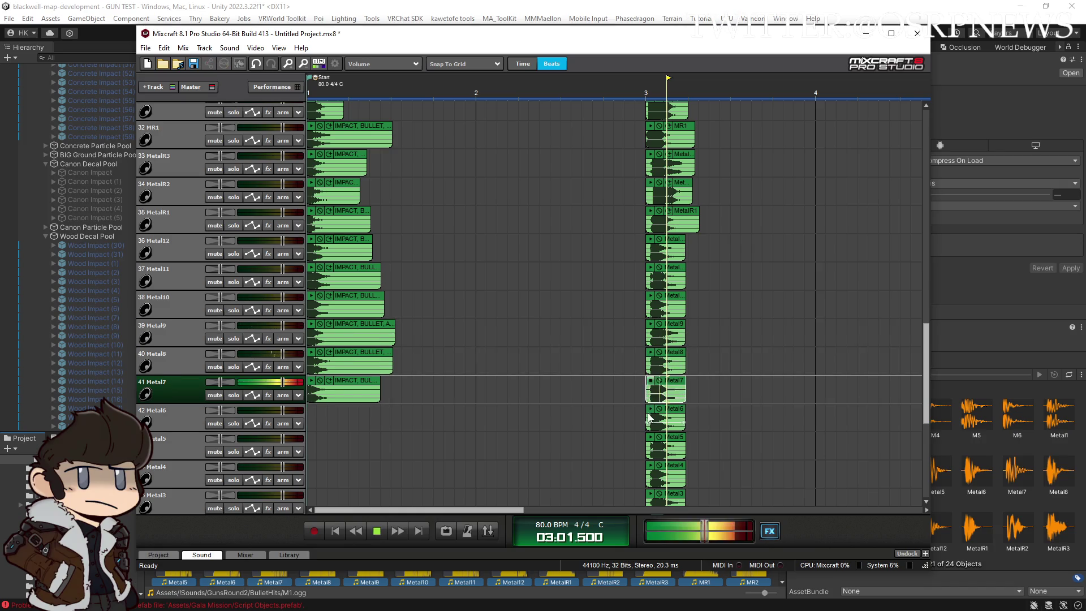
left_click(650, 410)
left_click(377, 532)
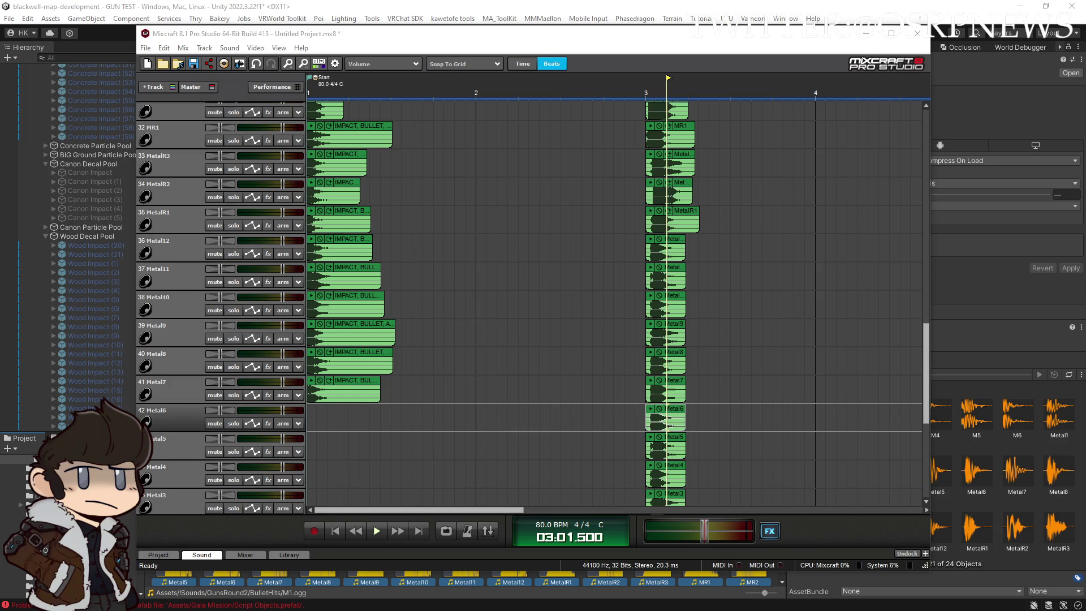
Move the Metal1–Metal6 clips up onto tracks 36–41, just after bar 3
left_click_drag(444, 264, 444, 374)
mouse_move(477, 146)
left_mouse_down()
mouse_move(450, 131)
mouse_move(457, 67)
mouse_move(453, 117)
mouse_move(450, 107)
left_mouse_up()
left_click_drag(450, 107, 443, 106)
mouse_move(513, 468)
left_mouse_down()
mouse_move(444, 101)
mouse_move(433, 215)
mouse_move(473, 200)
left_mouse_up()
left_click_drag(927, 325, 926, 388)
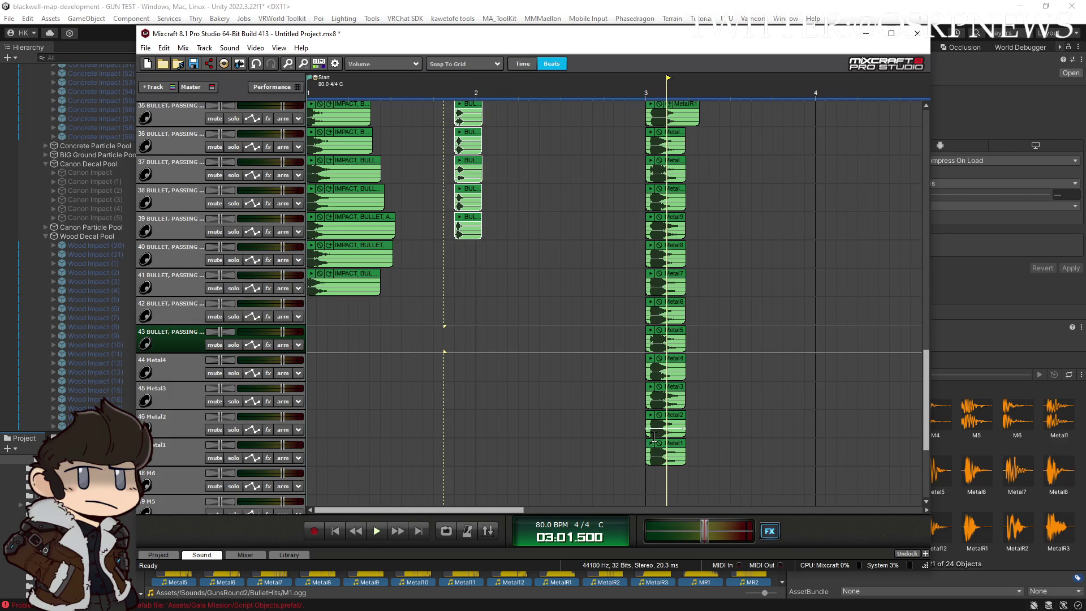
left_click(309, 275)
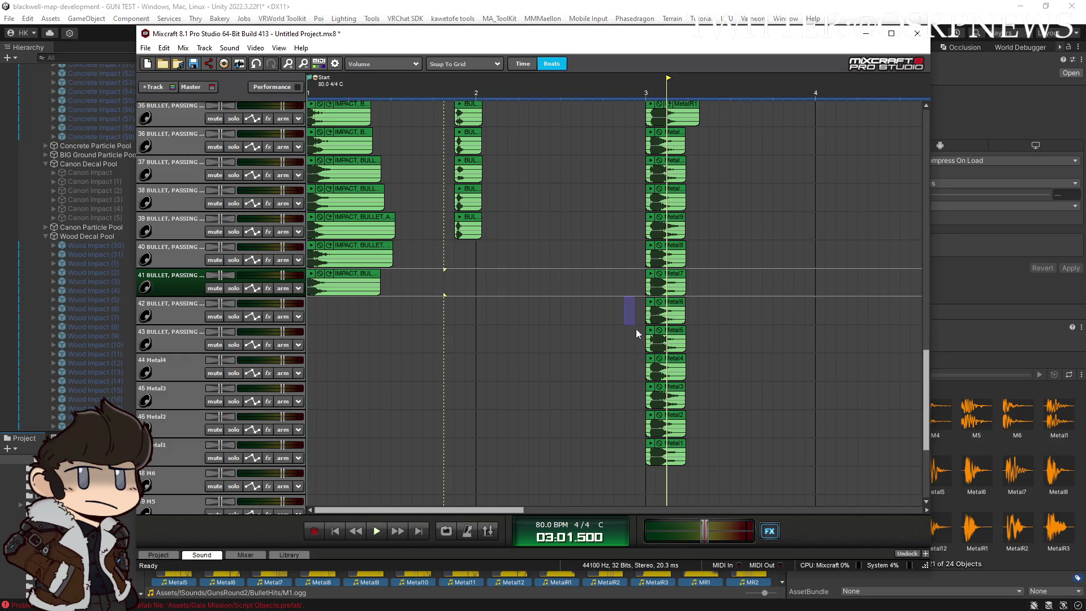
left_click_drag(633, 321, 695, 450)
mouse_move(673, 308)
left_mouse_down()
mouse_move(795, 167)
mouse_move(747, 139)
left_mouse_up()
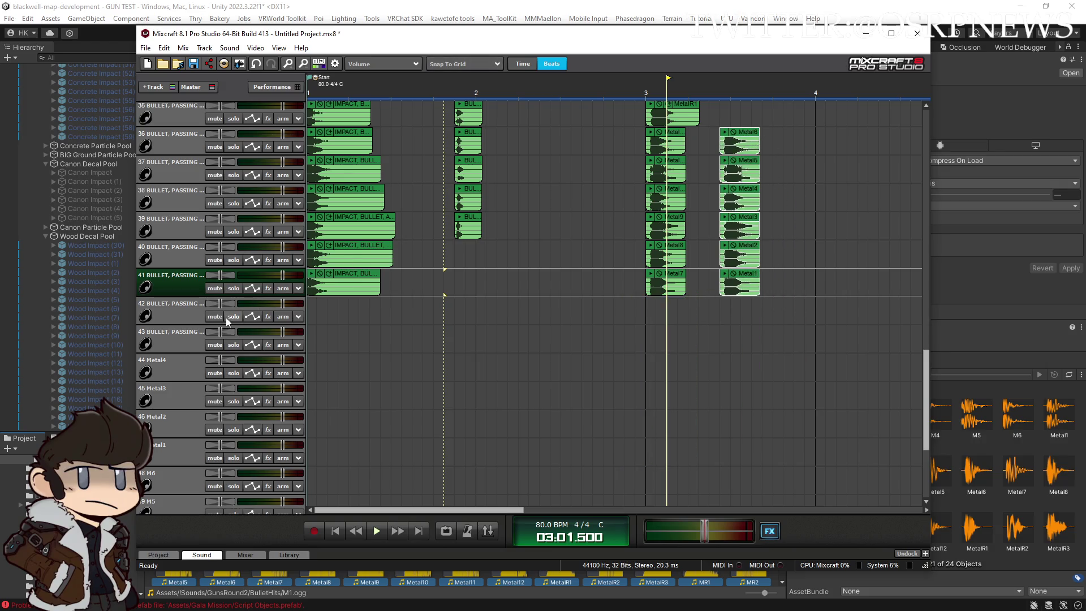
Solo tracks 42, 43 and 44
left_click(226, 317)
left_click(229, 345)
left_click(232, 373)
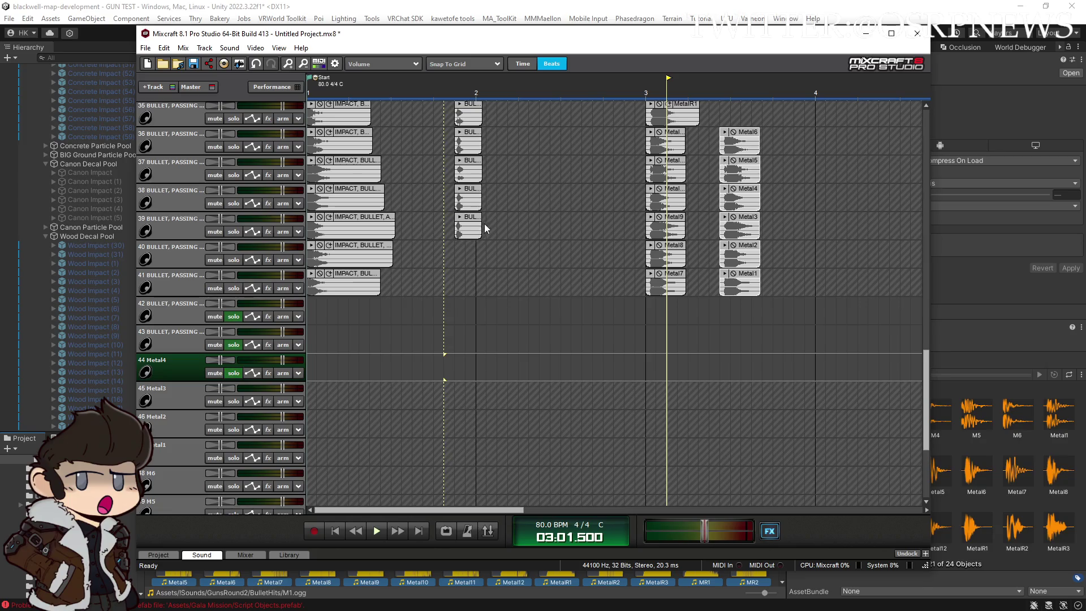
Put the BUL clip on track 42 and the bullet-impact clip on track 43 at bar 1, then play them
left_click_drag(475, 227, 327, 311)
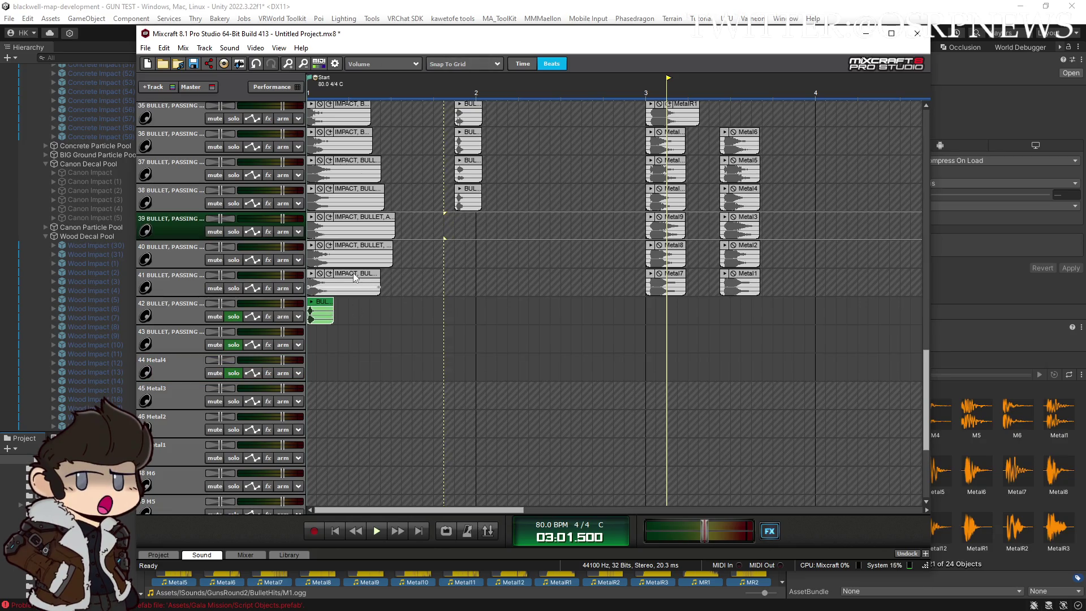
left_click_drag(354, 273, 306, 328)
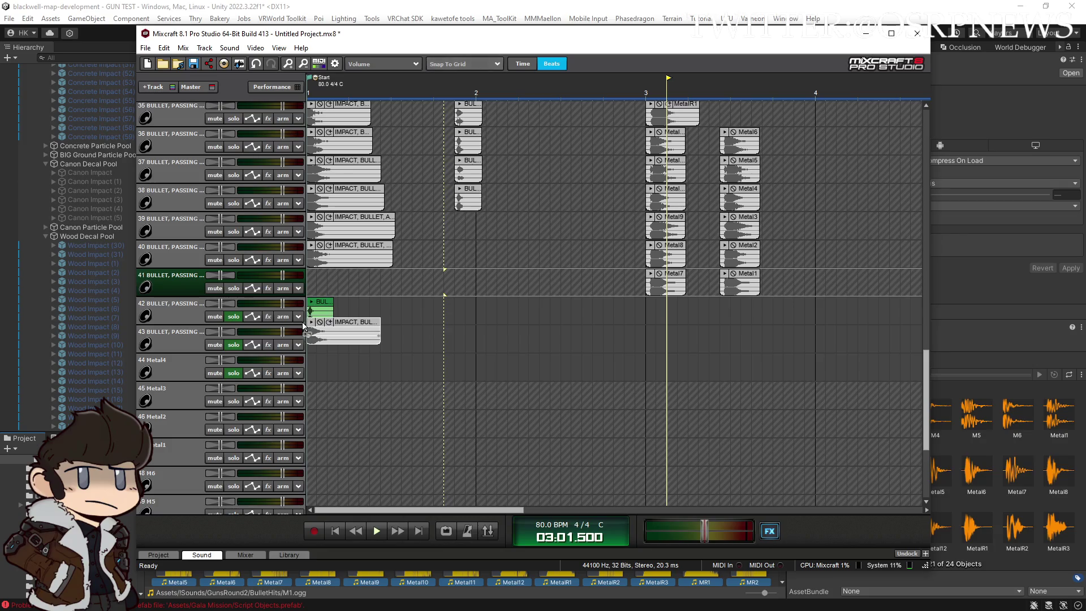
scroll(472, 325, "up", 5, "ctrl")
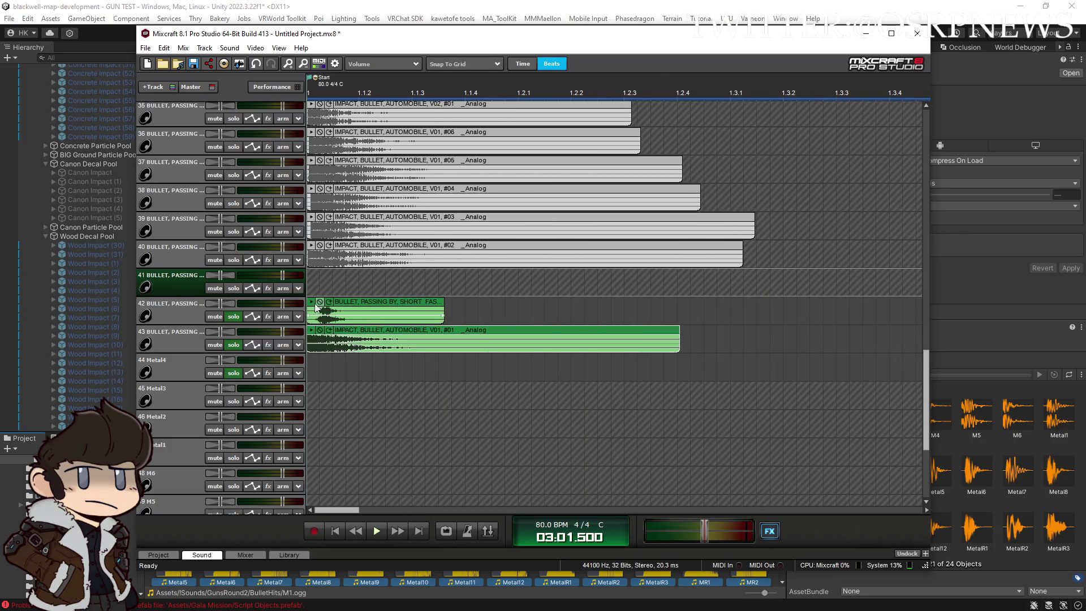
left_click(316, 309)
left_click(335, 532)
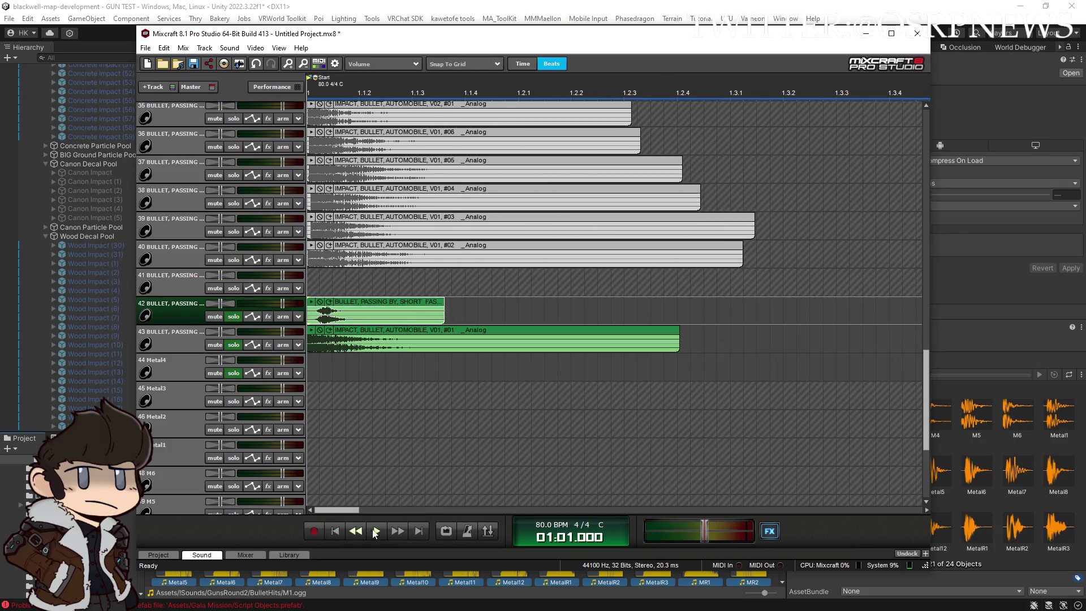
left_click(376, 530)
Nudge track 43's impact clip later, trim the bullet-pass clip start on track 42, and replay
left_click_drag(419, 340, 431, 340)
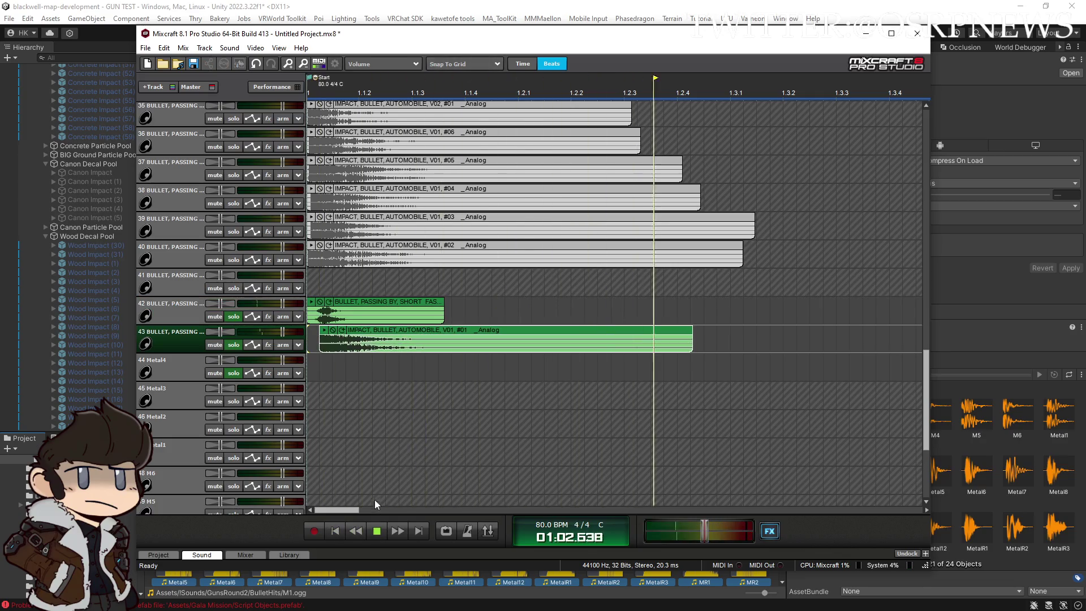
left_click(317, 309)
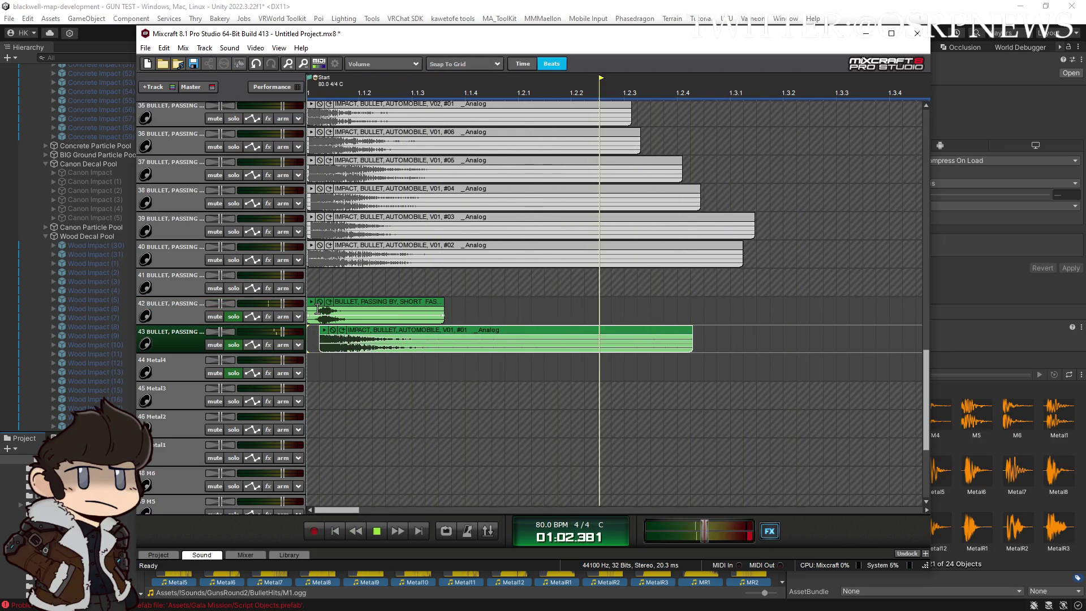
scroll(317, 309, "up", 1)
left_click(320, 314)
mouse_move(320, 315)
left_mouse_down()
mouse_move(332, 313)
mouse_move(308, 313)
left_mouse_up()
scroll(343, 375, "down", 2)
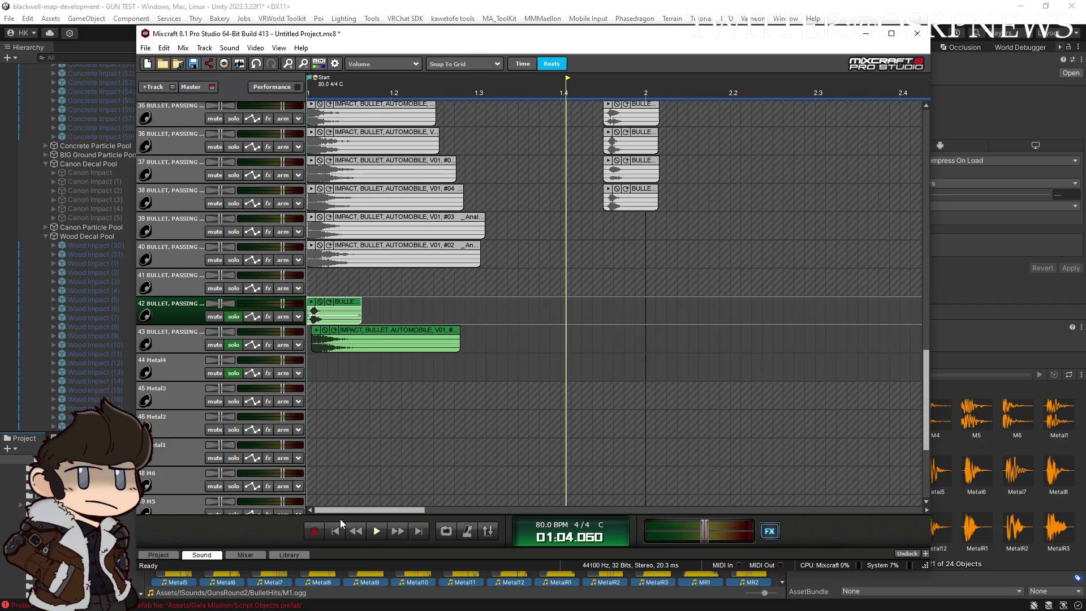
left_click(383, 531)
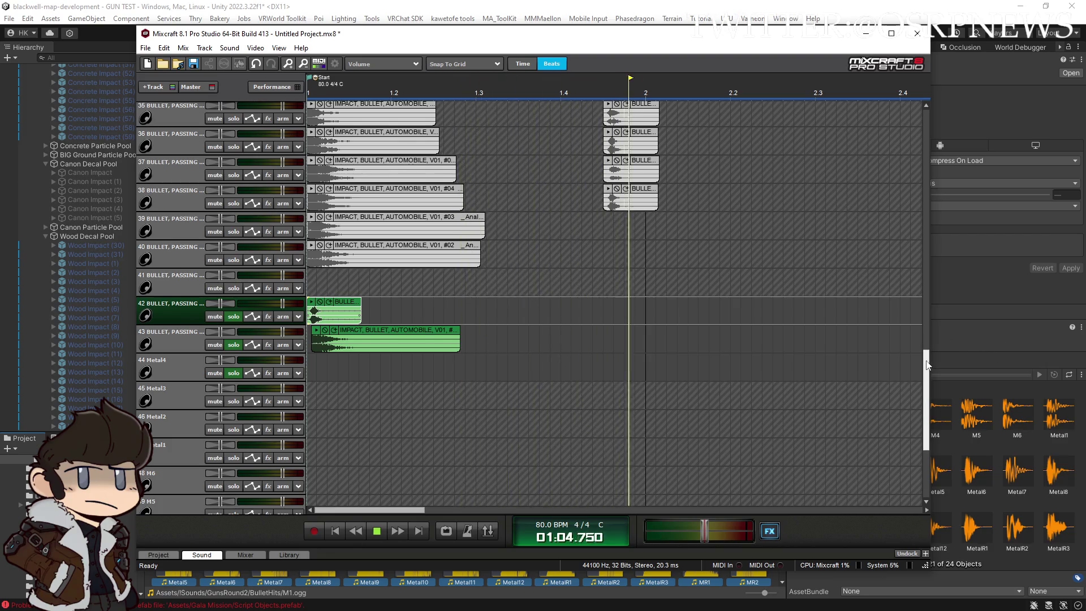
Delete the smash clips on tracks 19 and 20
scroll(598, 327, "up", 10)
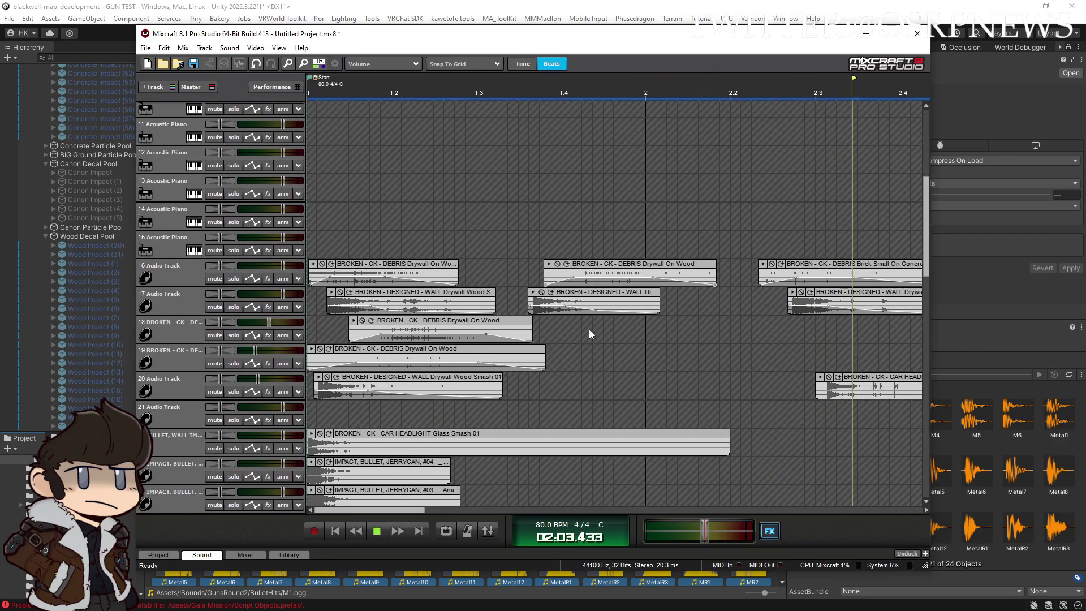
scroll(596, 323, "down", 2, "ctrl")
scroll(501, 341, "down", 2, "ctrl")
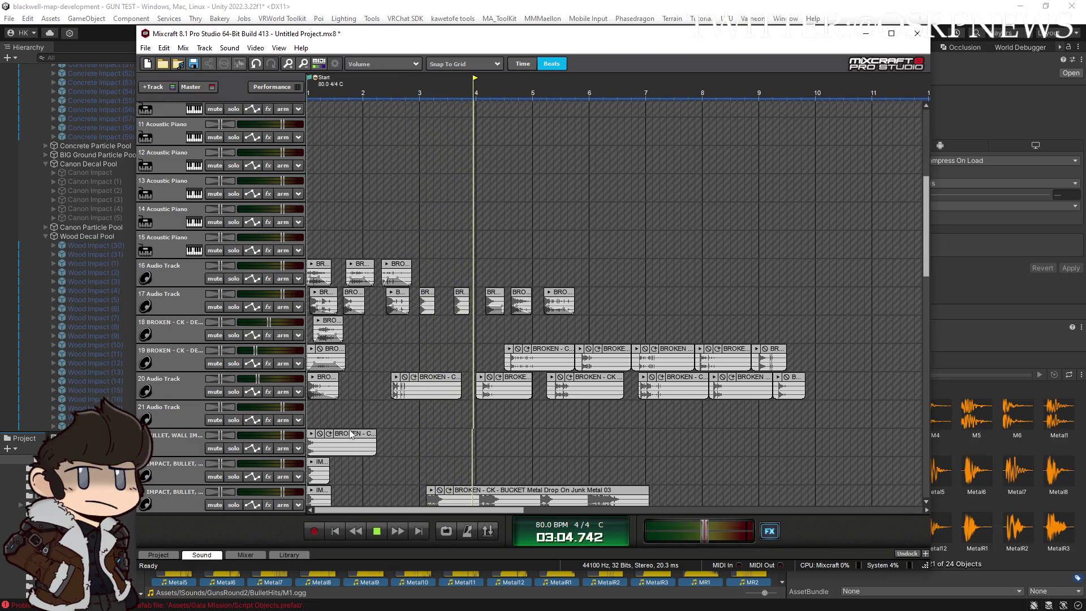
mouse_move(350, 435)
left_mouse_down()
mouse_move(419, 373)
mouse_move(426, 352)
mouse_move(789, 394)
left_mouse_up()
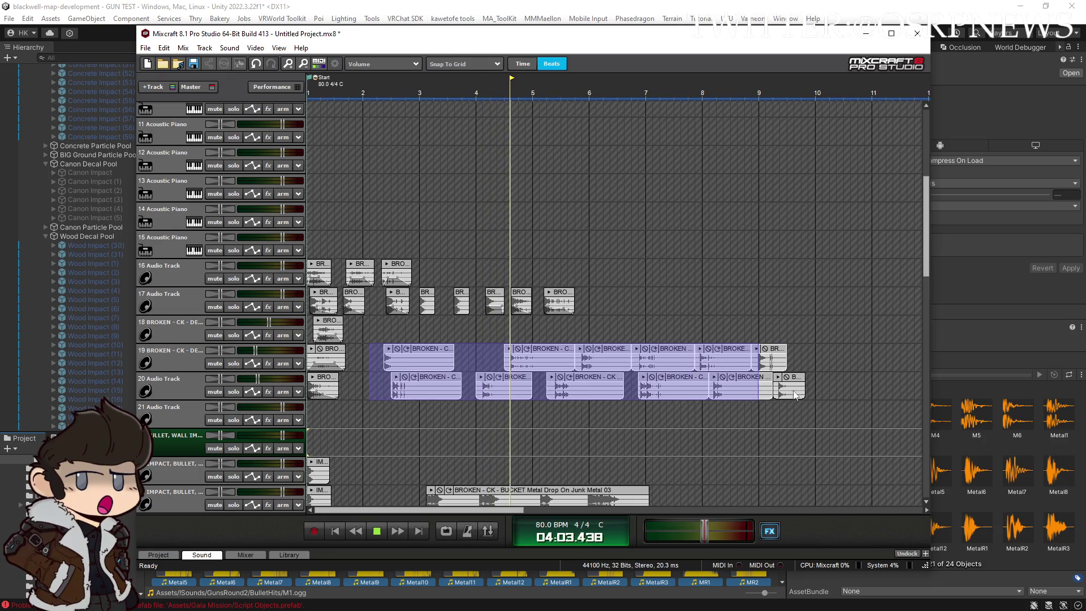
key("Delete")
Shift the Metal3 and Metal2 headlight smash clips to about bar 2, replay, and maximize Mixcraft
scroll(789, 394, "down", 4)
scroll(643, 455, "down", 8)
mouse_move(643, 454)
left_mouse_down()
mouse_move(418, 404)
mouse_move(369, 380)
left_mouse_up()
scroll(321, 430, "up", 1)
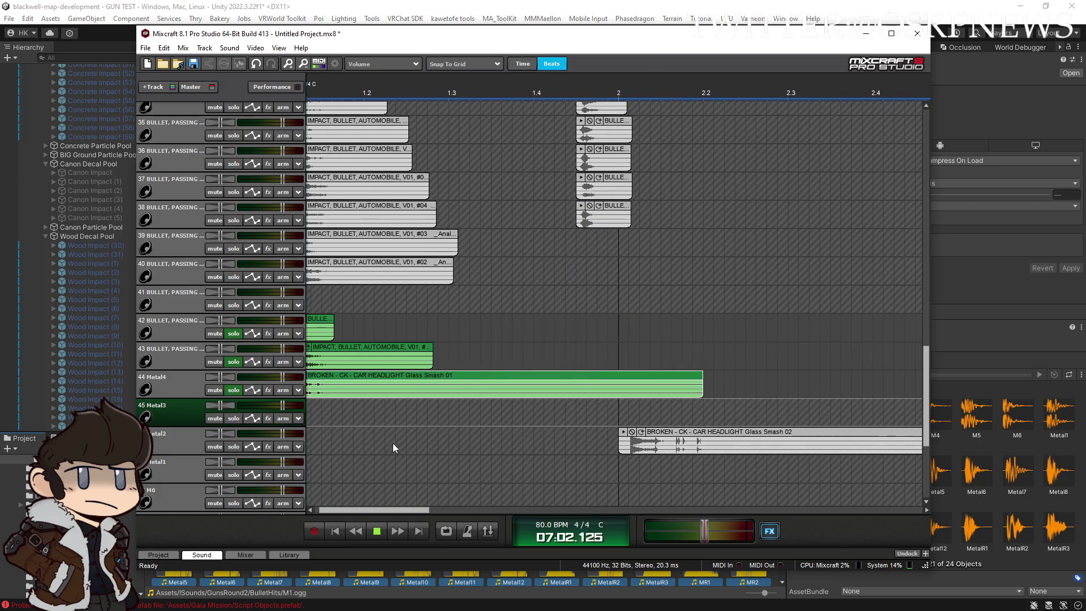
scroll(399, 443, "up", 1)
left_click(339, 532)
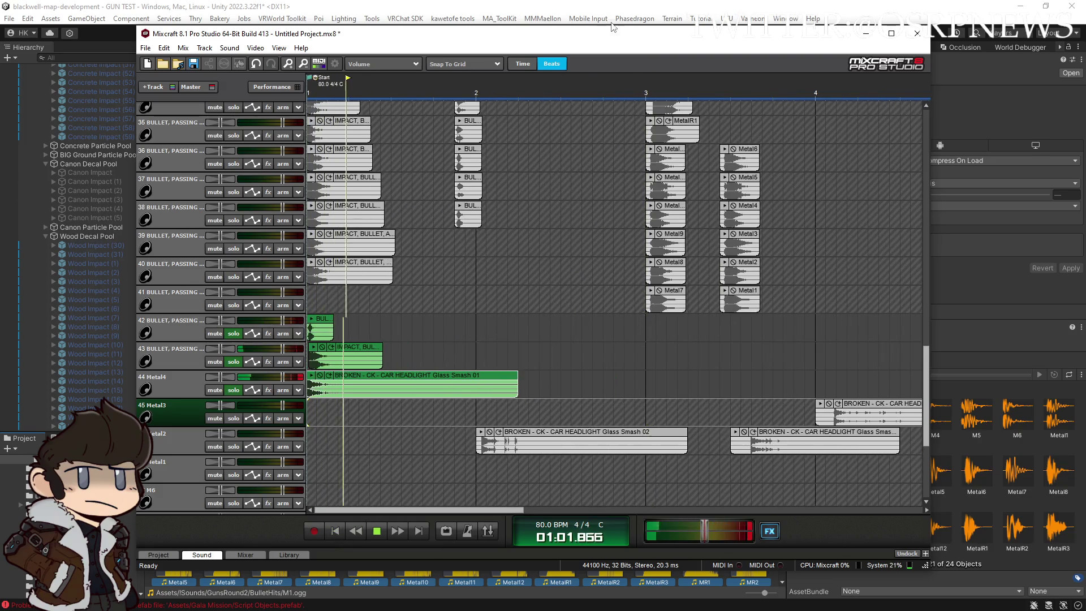
key("super+Up")
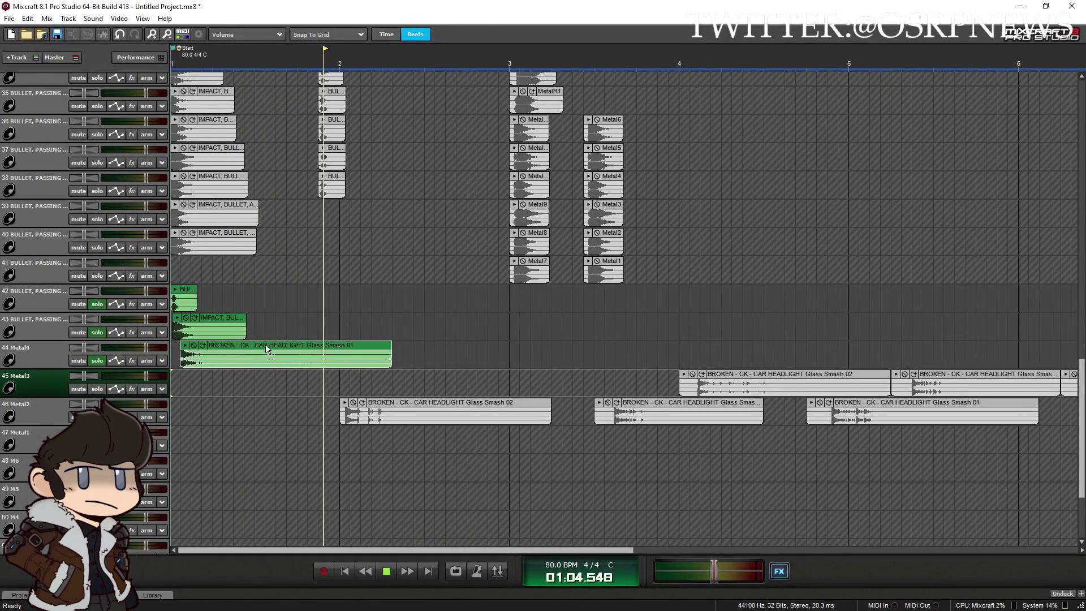
Restart the arrangement from bar 1 and bring up the master track's effects window
scroll(286, 399, "up", 1)
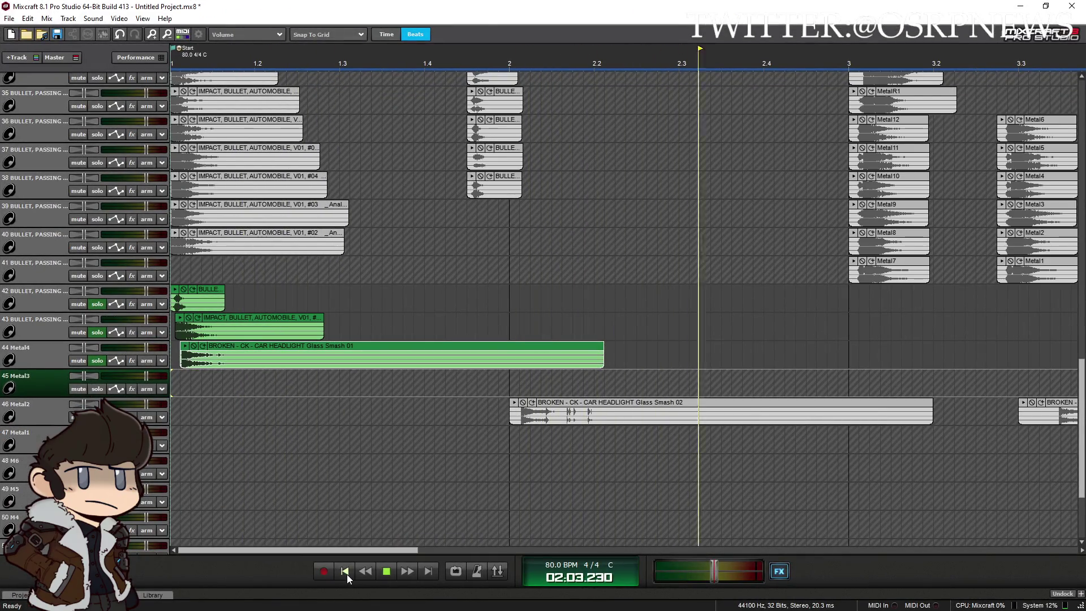
scroll(270, 464, "up", 2)
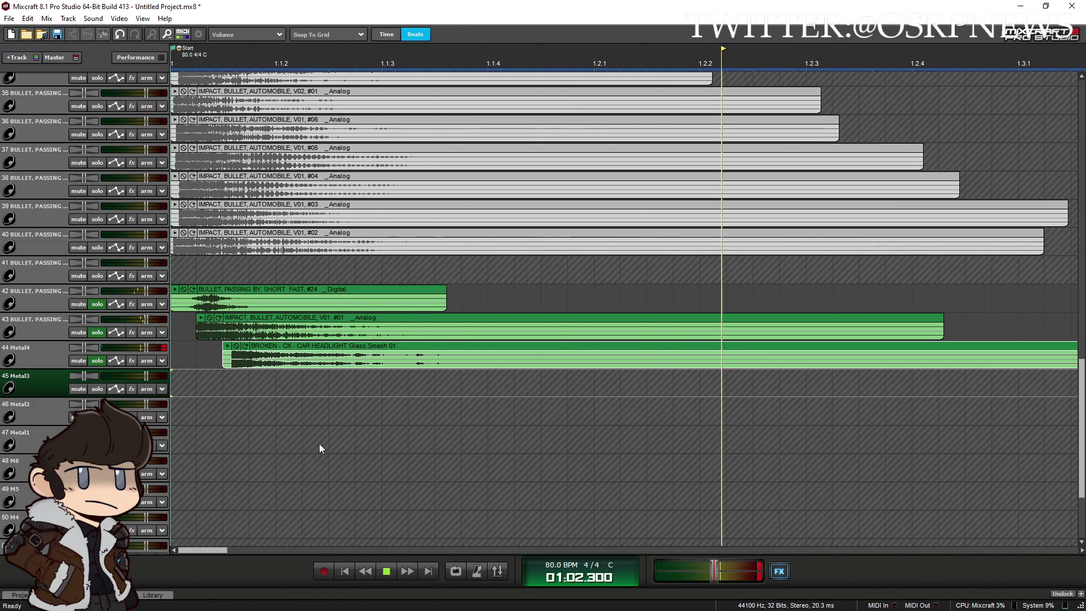
scroll(319, 443, "down", 2)
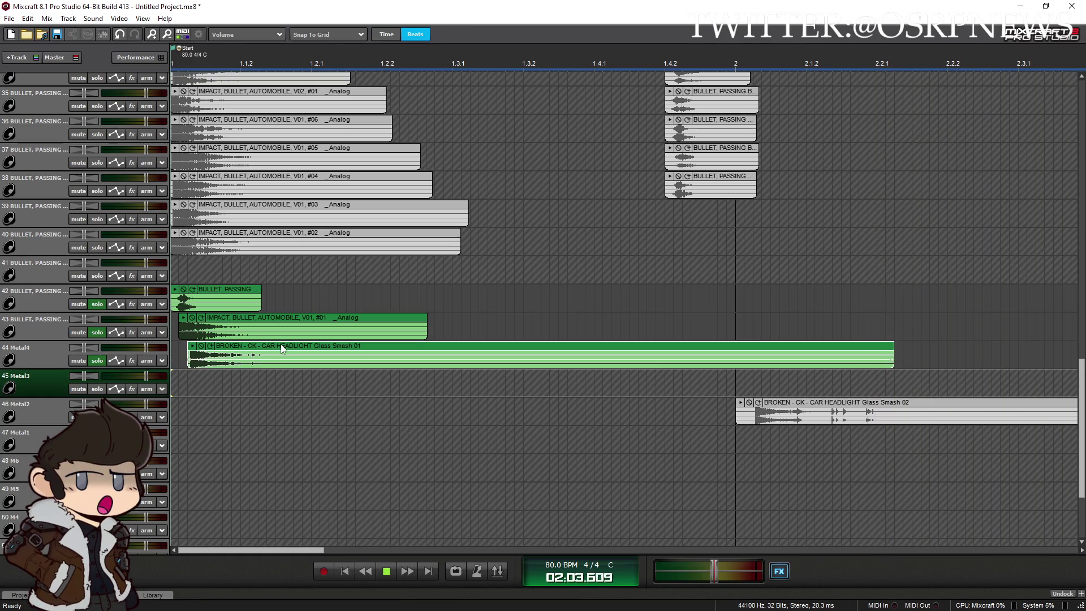
scroll(301, 416, "down", 1)
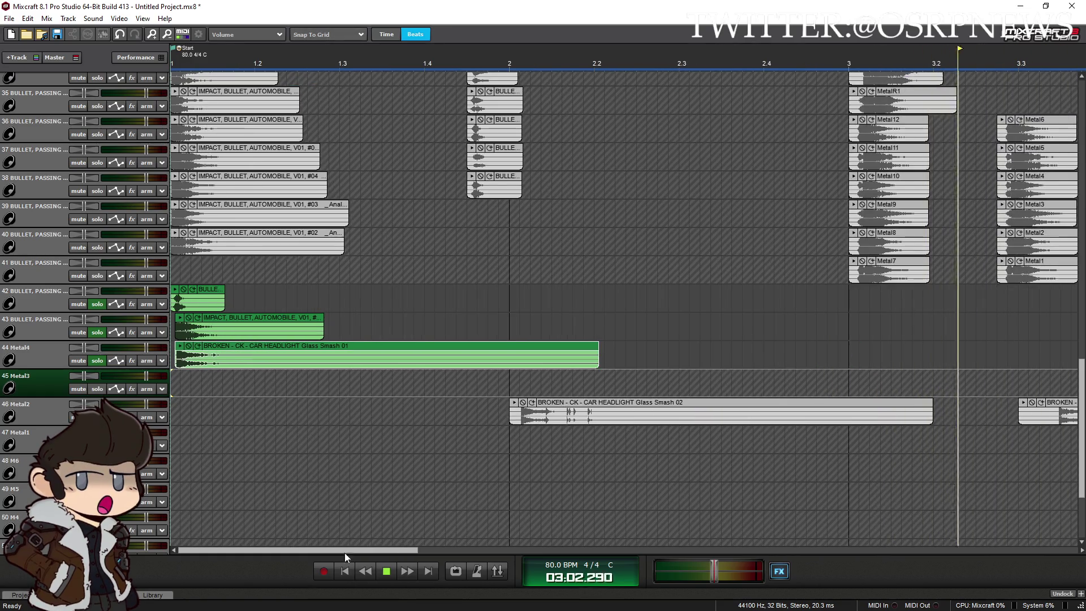
scroll(361, 464, "down", 1)
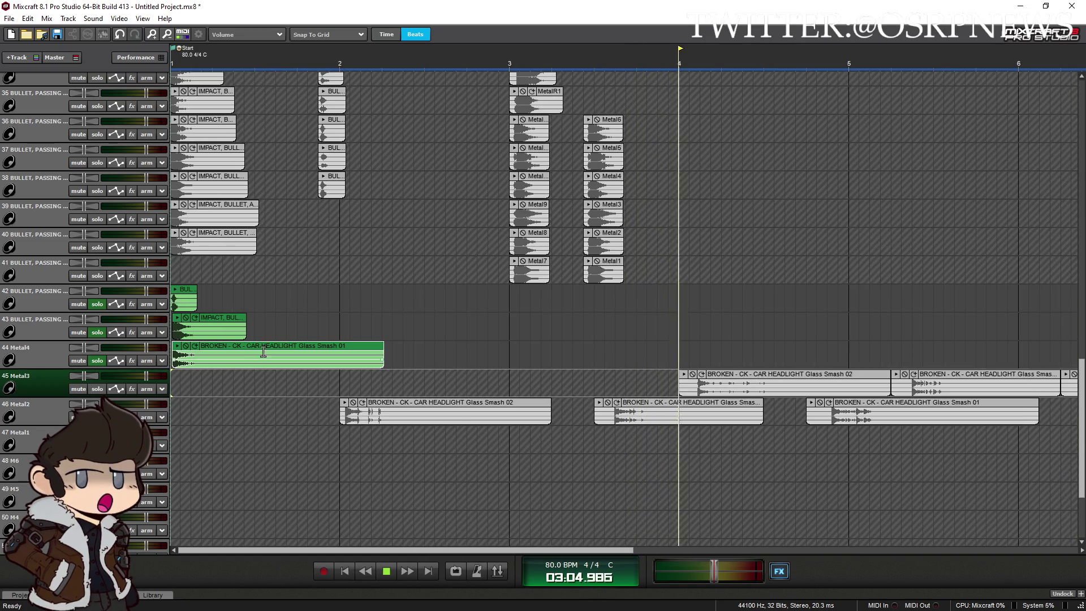
left_click(185, 264)
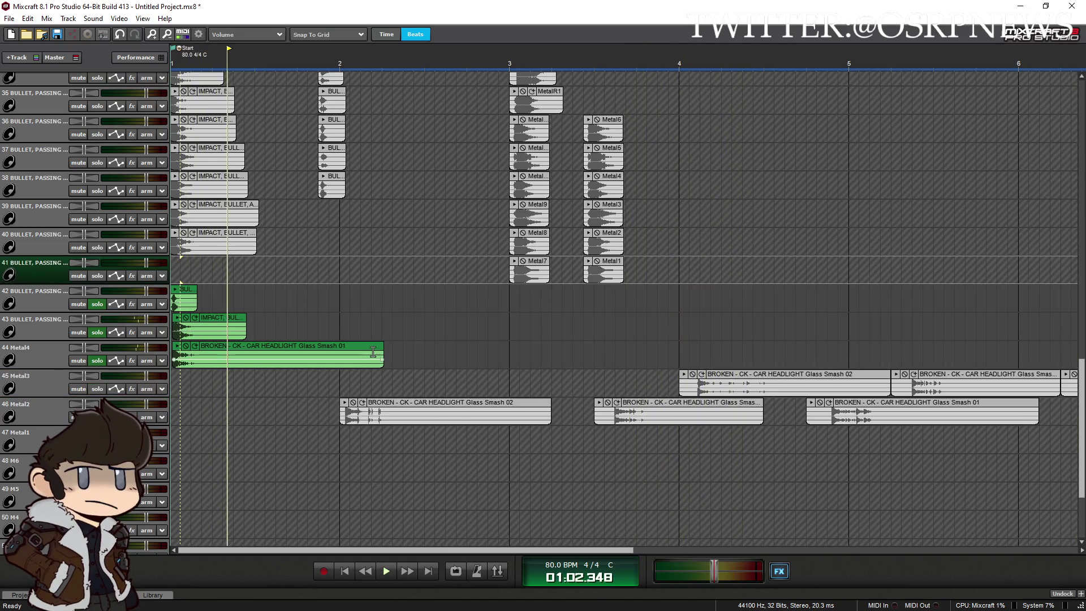
key("space")
scroll(226, 336, "up", 1)
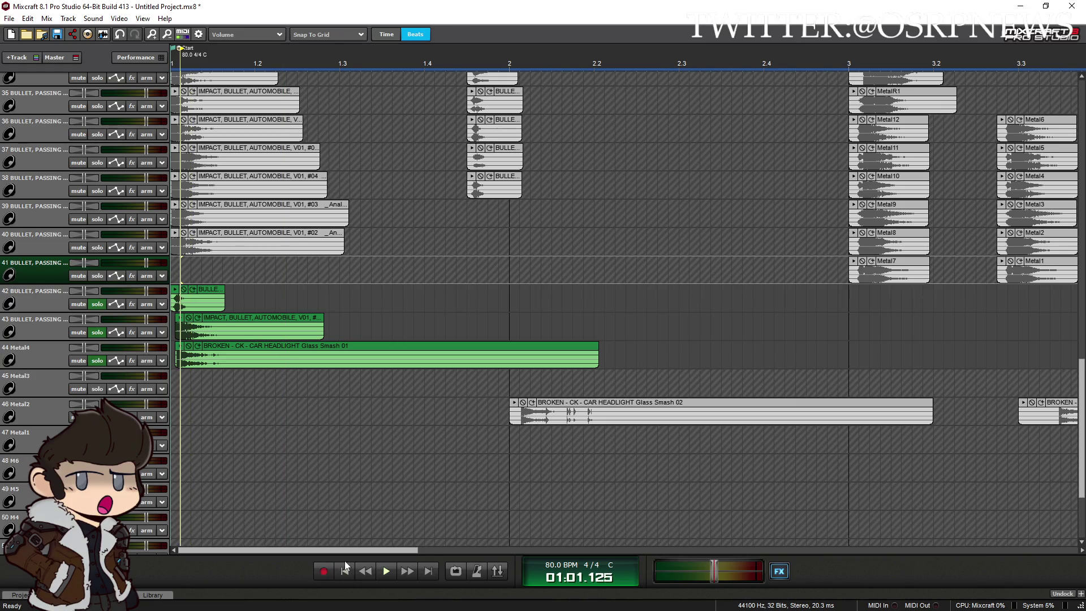
left_click(389, 573)
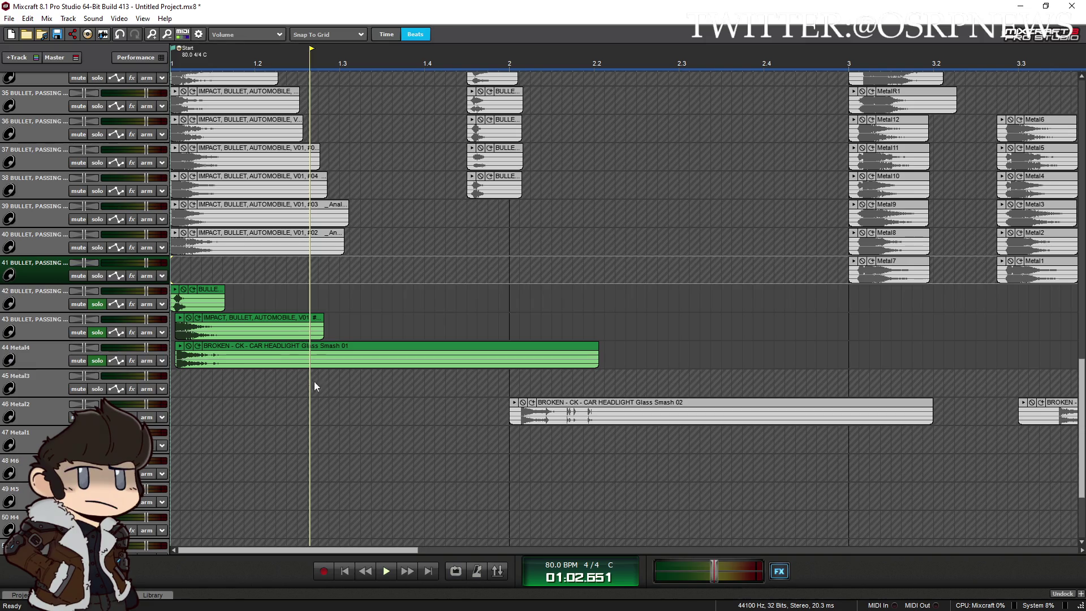
left_click(394, 572)
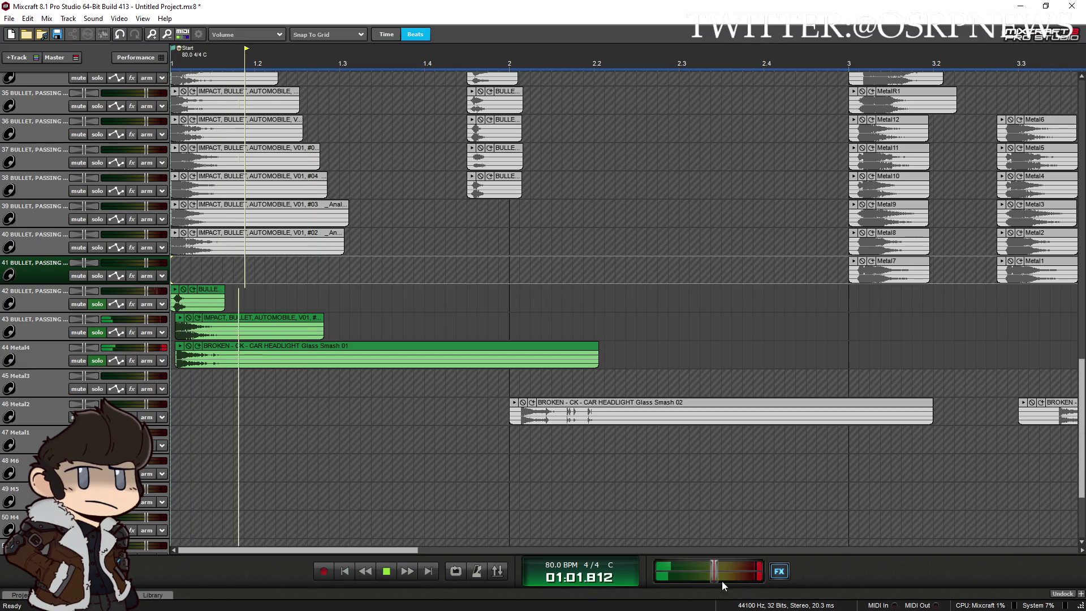
left_click(779, 571)
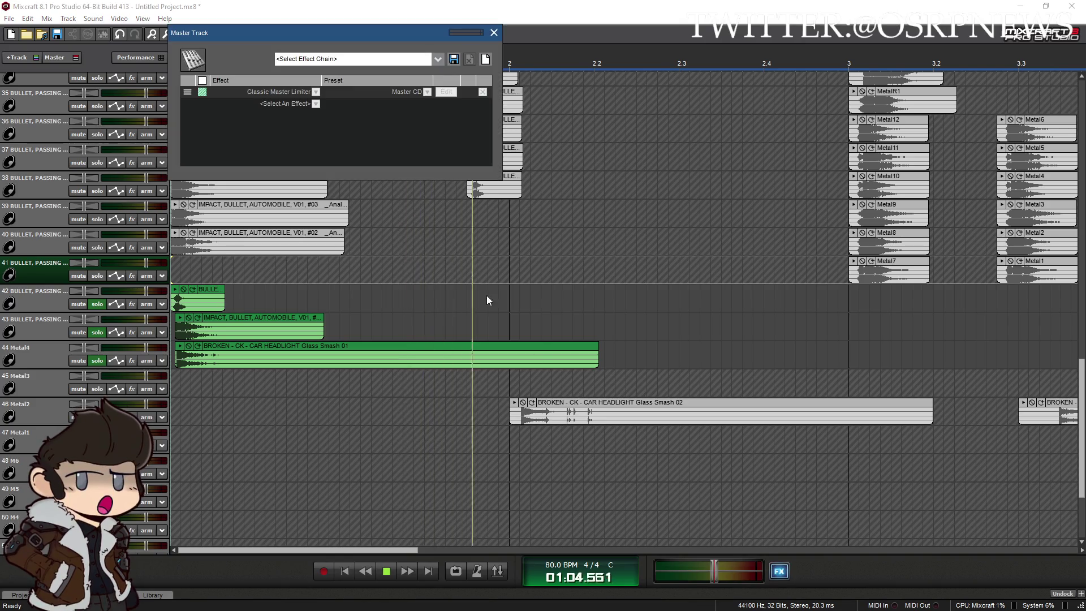
Enable the Classic Master Limiter and set the master volume to -1.5 dB
left_click(202, 92)
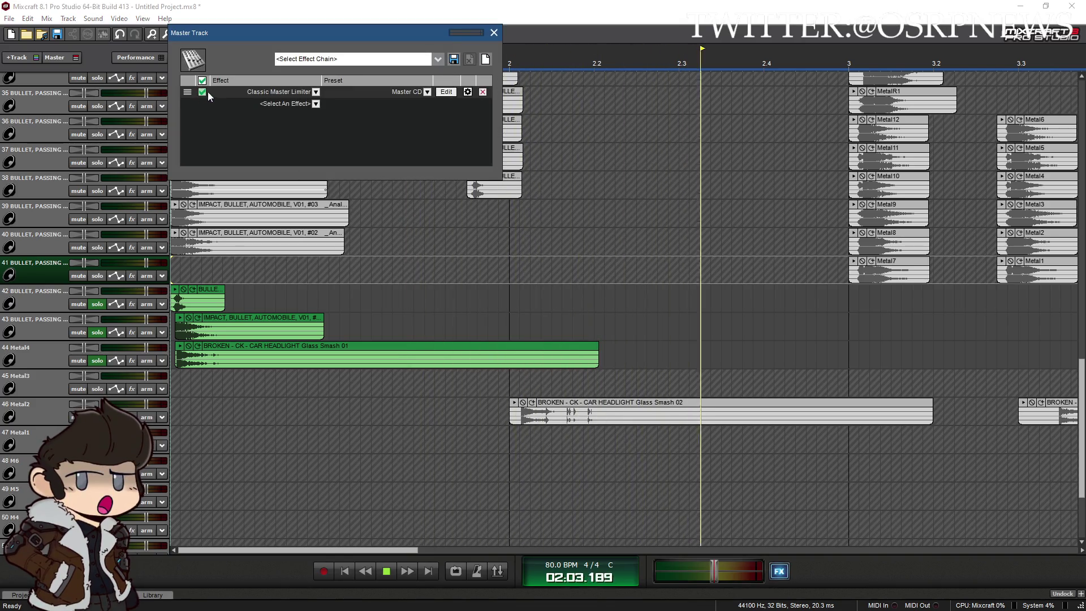
left_click(494, 33)
left_click_drag(714, 571, 730, 572)
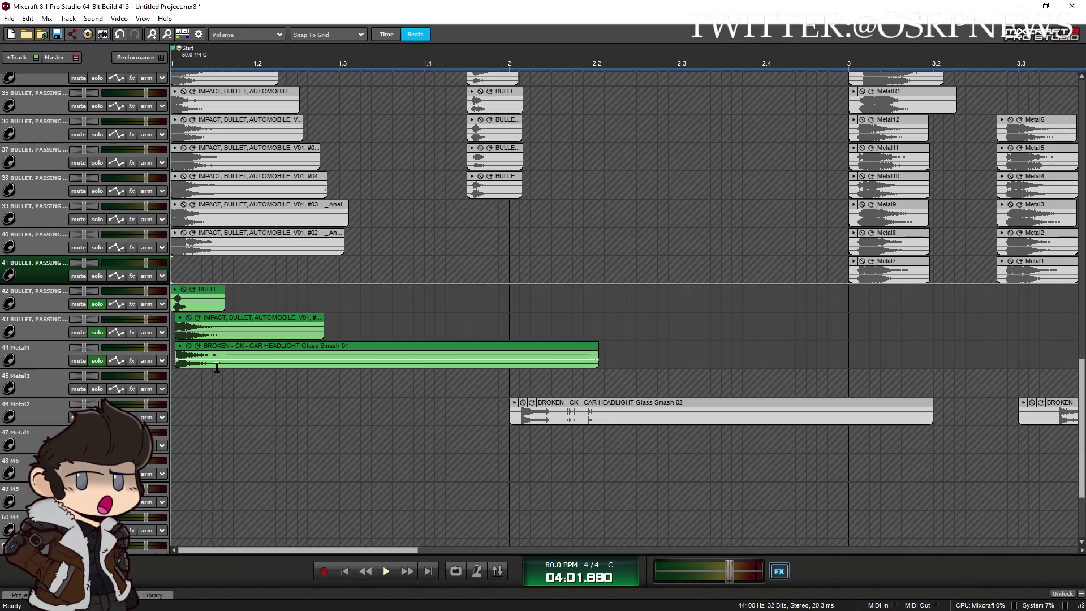
Replay from the start and trim the Glass Smash 01 clip on track 44 to end before bar 2
left_click(346, 572)
key("space")
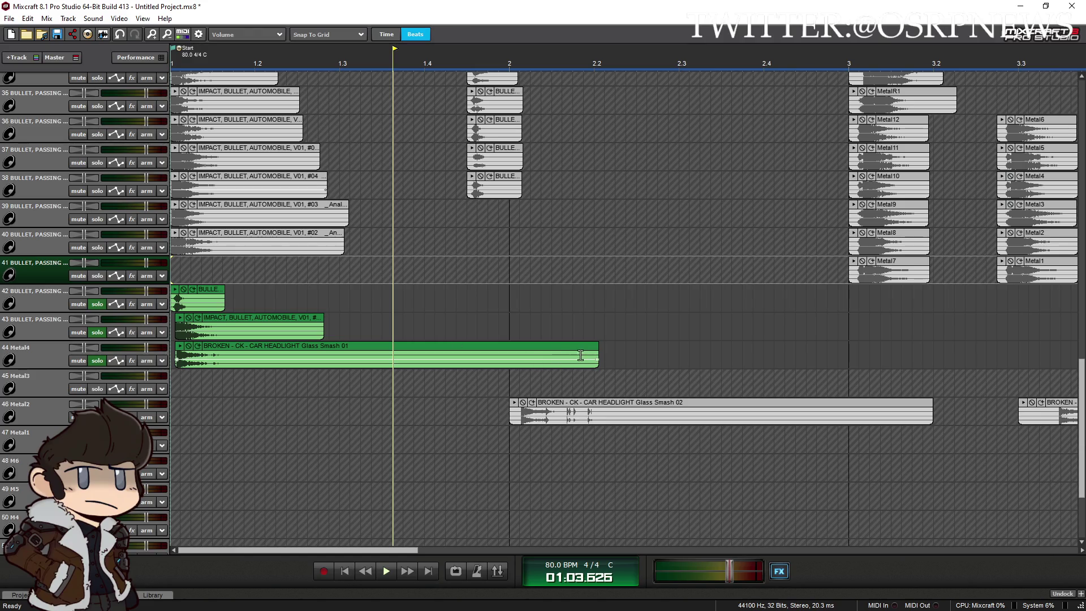
left_click_drag(596, 353, 382, 369)
scroll(482, 401, "down", 2)
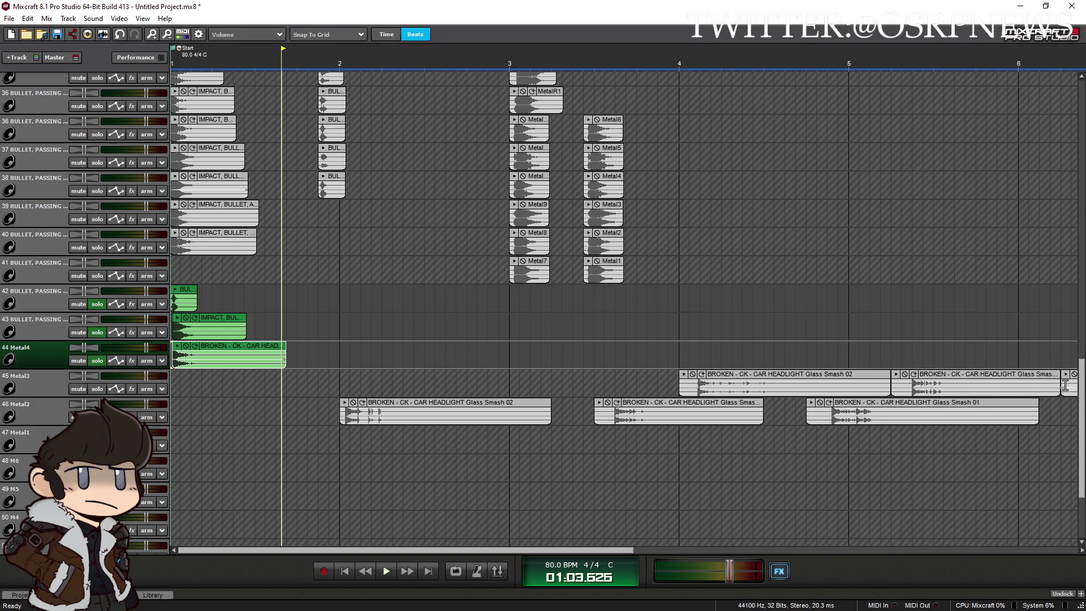
left_click_drag(1083, 385, 1082, 255)
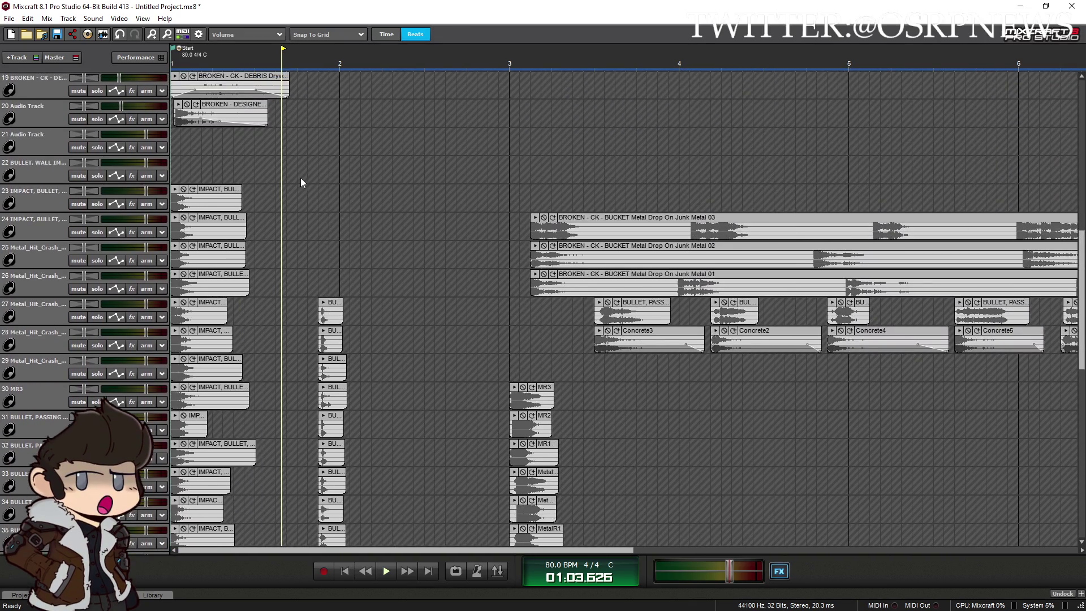
Move the IMPACT clips from tracks 48–53 onto track 43 at bars 4 through 9
mouse_move(285, 188)
left_mouse_down()
mouse_move(175, 320)
mouse_move(175, 345)
left_mouse_up()
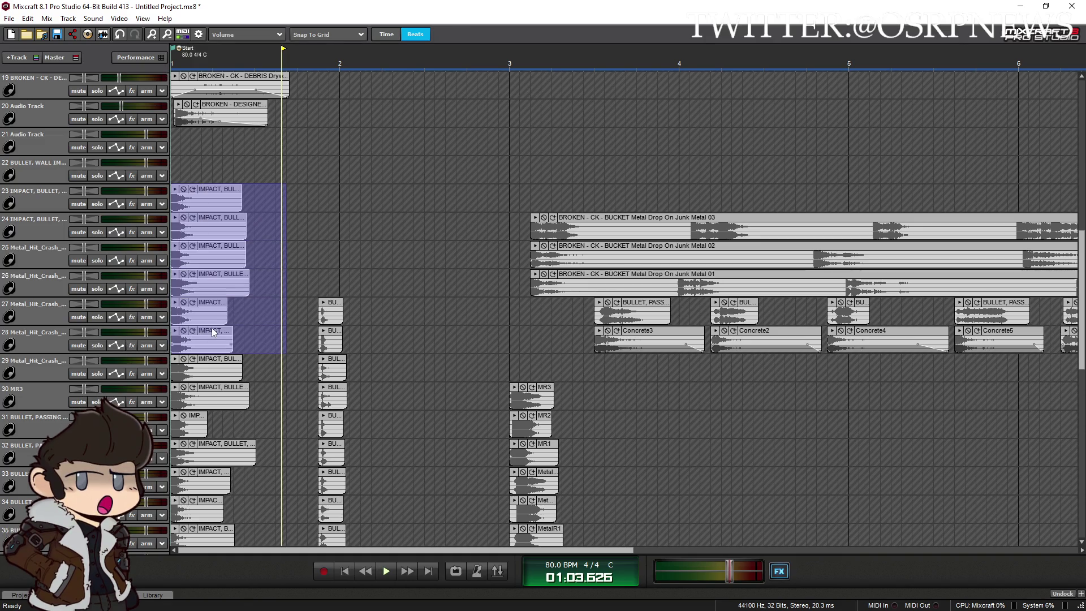
left_click_drag(268, 191, 164, 399)
scroll(232, 391, "down", 17)
left_click(287, 385)
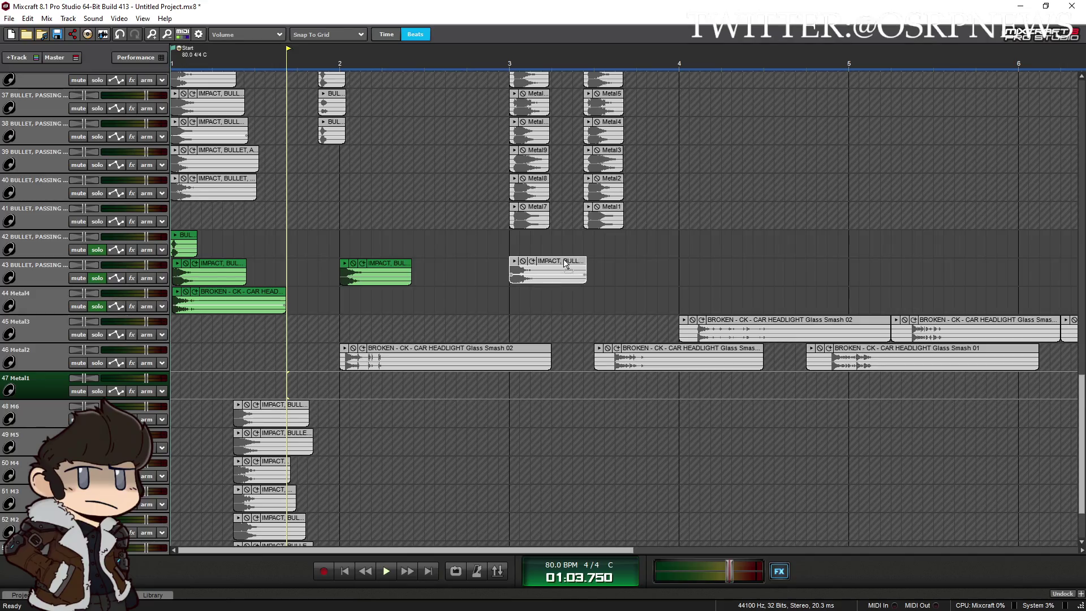
mouse_move(277, 416)
left_mouse_down()
mouse_move(519, 387)
mouse_move(723, 275)
left_mouse_up()
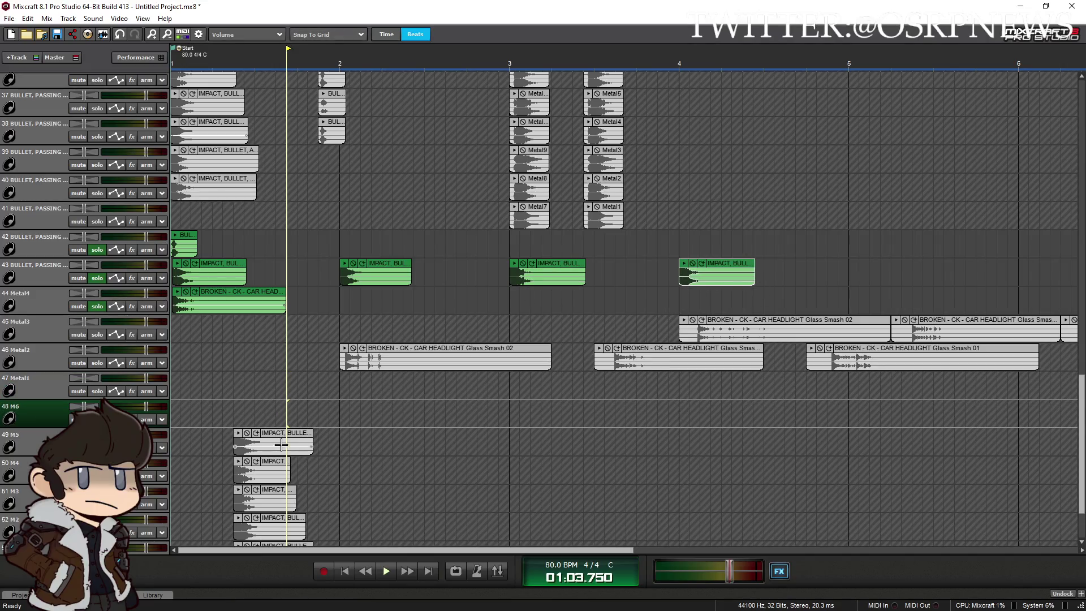
left_click_drag(295, 437, 916, 264)
mouse_move(260, 469)
left_mouse_down()
mouse_move(381, 456)
mouse_move(1066, 266)
mouse_move(1005, 265)
left_mouse_up()
scroll(606, 427, "down", 2)
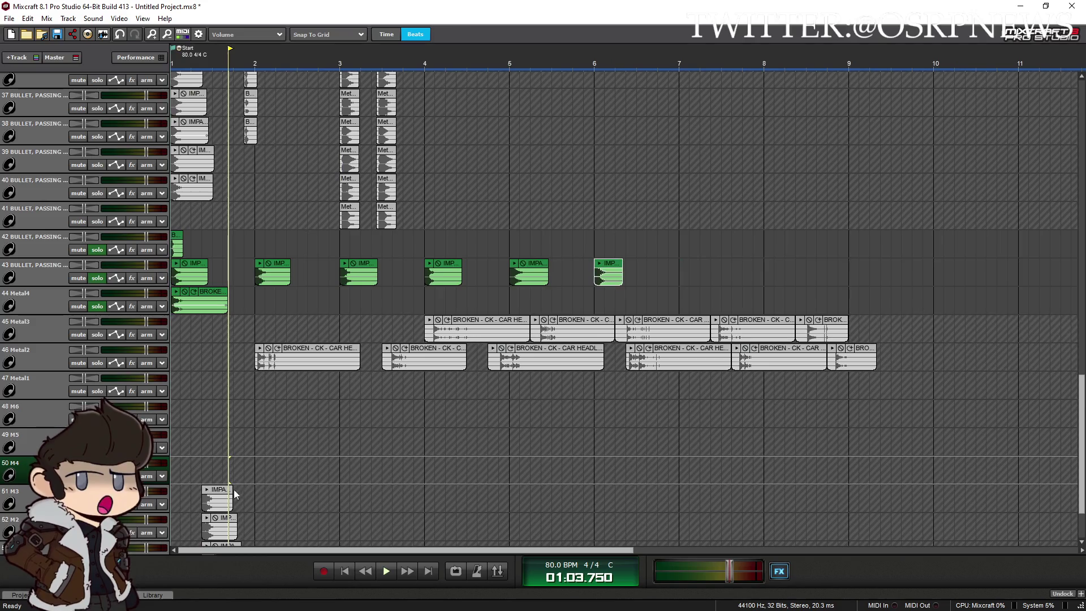
left_click_drag(217, 490, 709, 260)
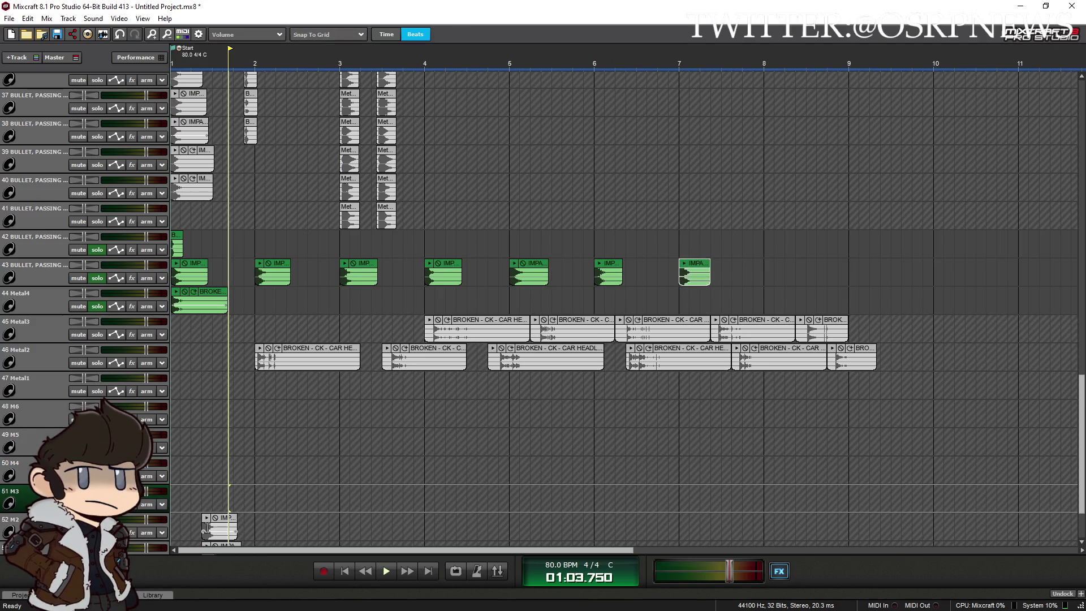
mouse_move(228, 522)
left_mouse_down()
mouse_move(590, 458)
mouse_move(791, 273)
left_mouse_up()
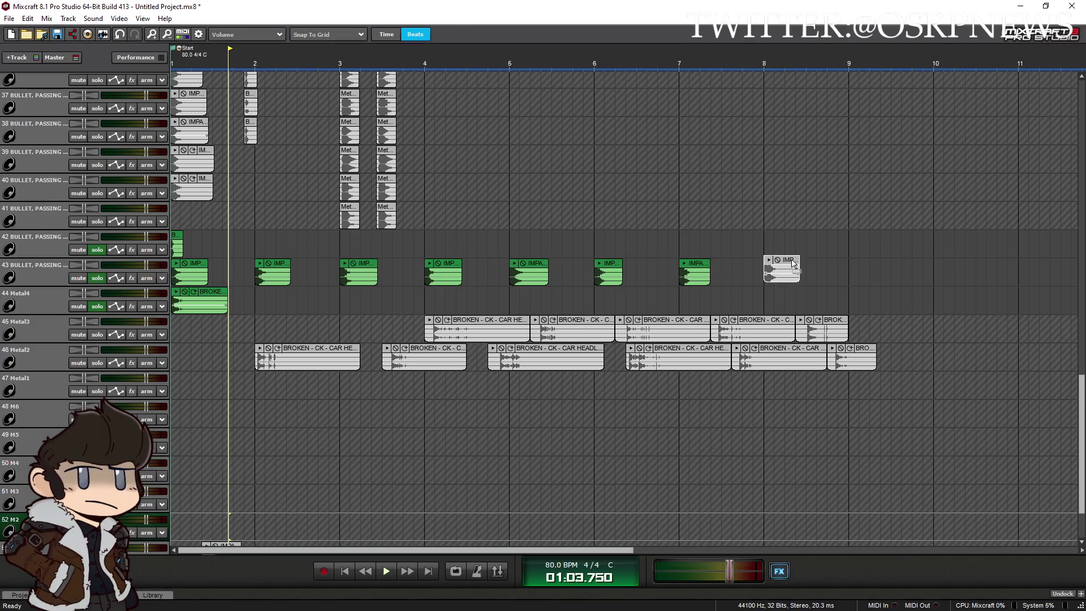
left_click_drag(1083, 421, 1081, 460)
mouse_move(235, 469)
left_mouse_down()
mouse_move(847, 218)
mouse_move(886, 182)
left_mouse_up()
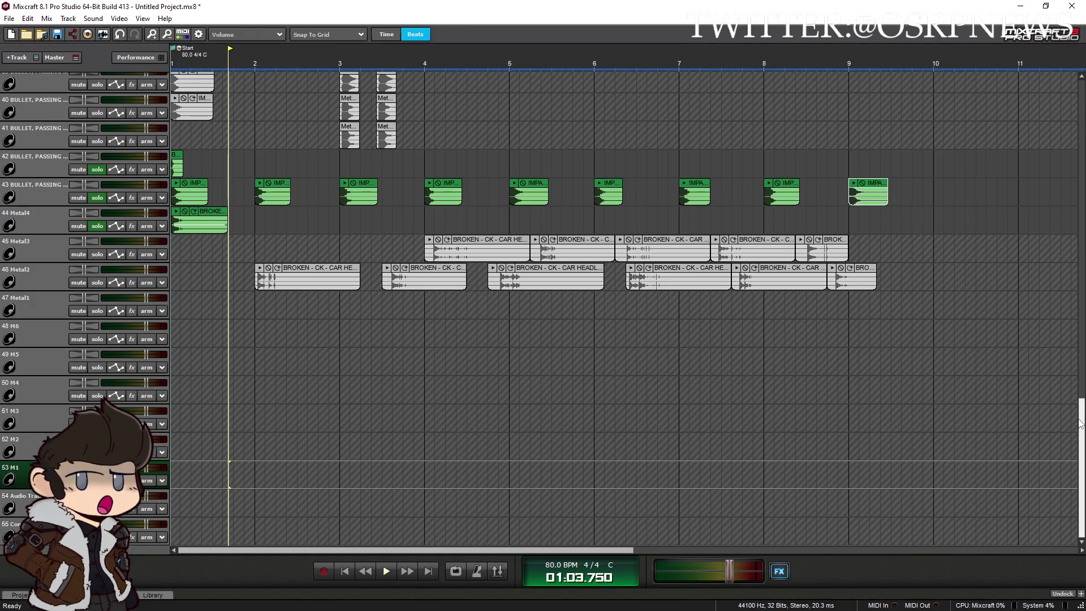
Move the bullet clips from tracks 37, 36 and 35 onto track 42 at bars 3, 4 and 5
scroll(229, 197, "up", 6)
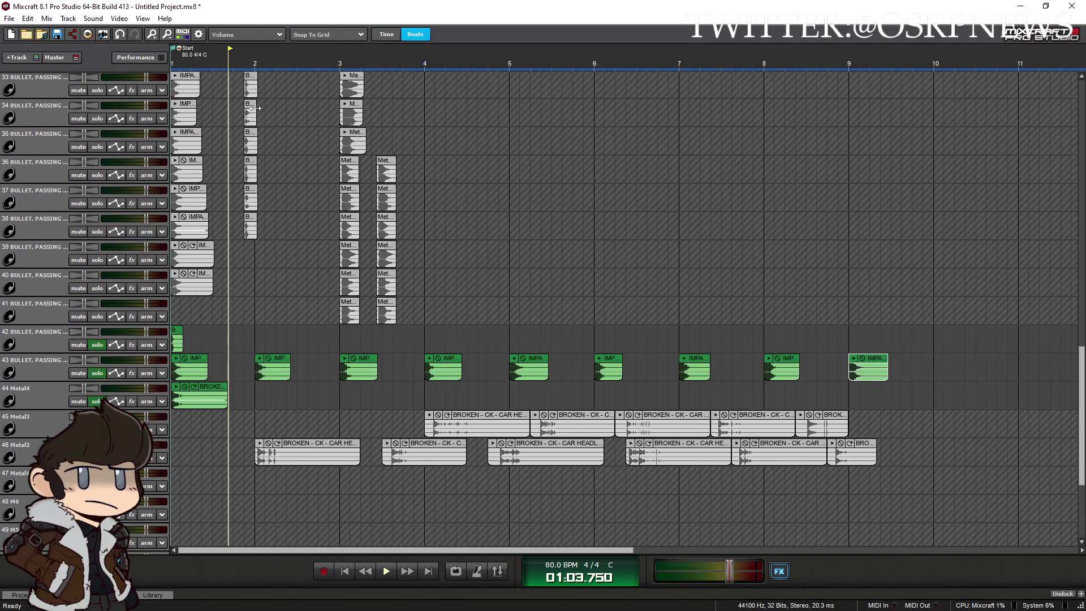
left_click(250, 226)
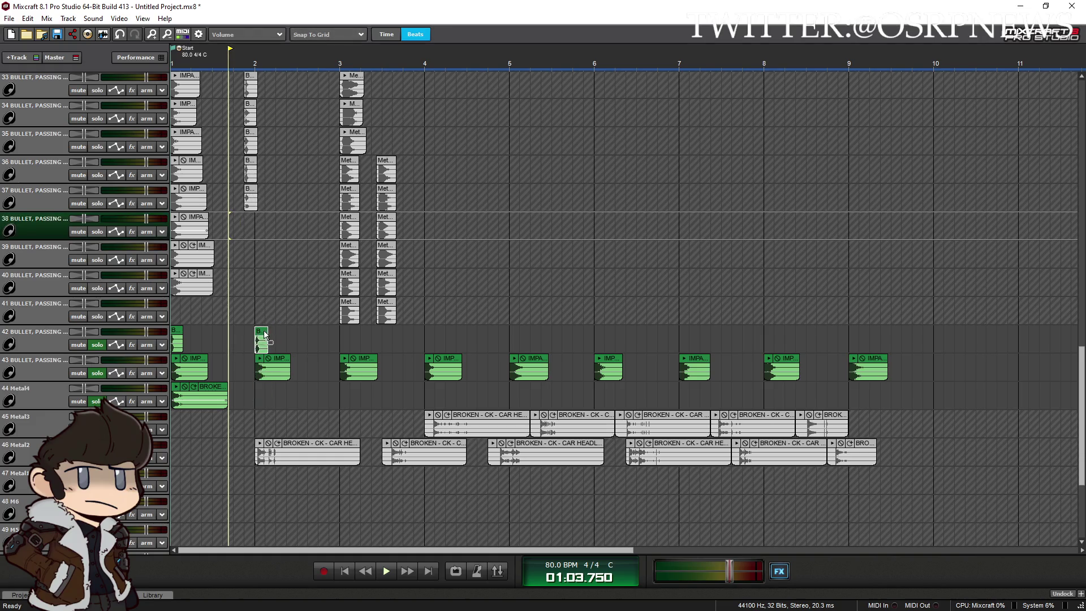
left_click_drag(251, 191, 358, 334)
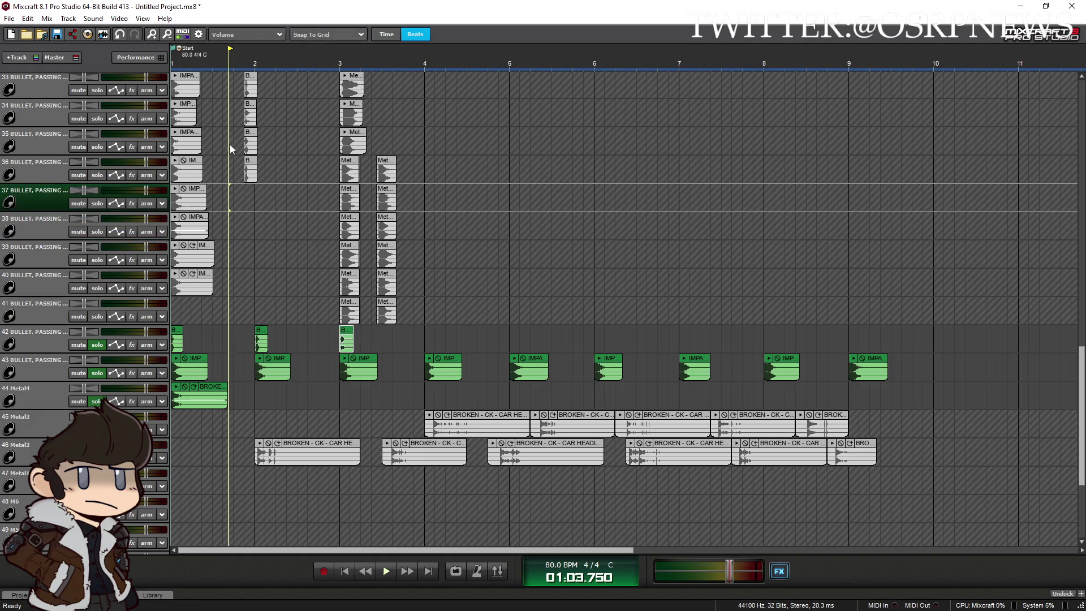
left_click_drag(252, 164, 433, 331)
left_click_drag(244, 144, 288, 169)
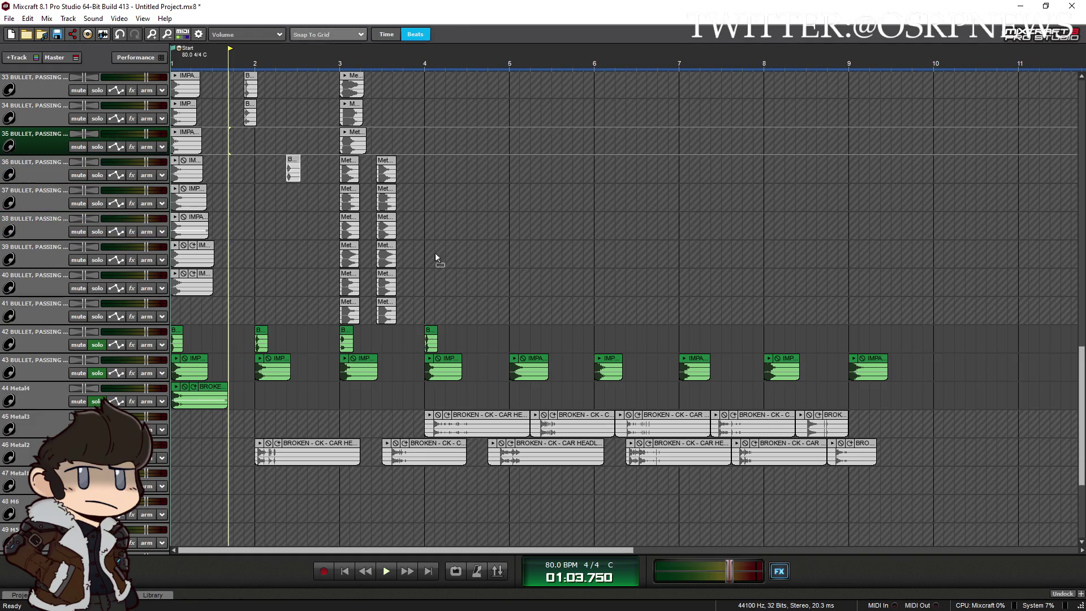
left_click_drag(524, 335, 517, 334)
Move the remaining bullet clips from tracks 34–31 onto track 42, ending at bar 9
left_click_drag(251, 106, 485, 279)
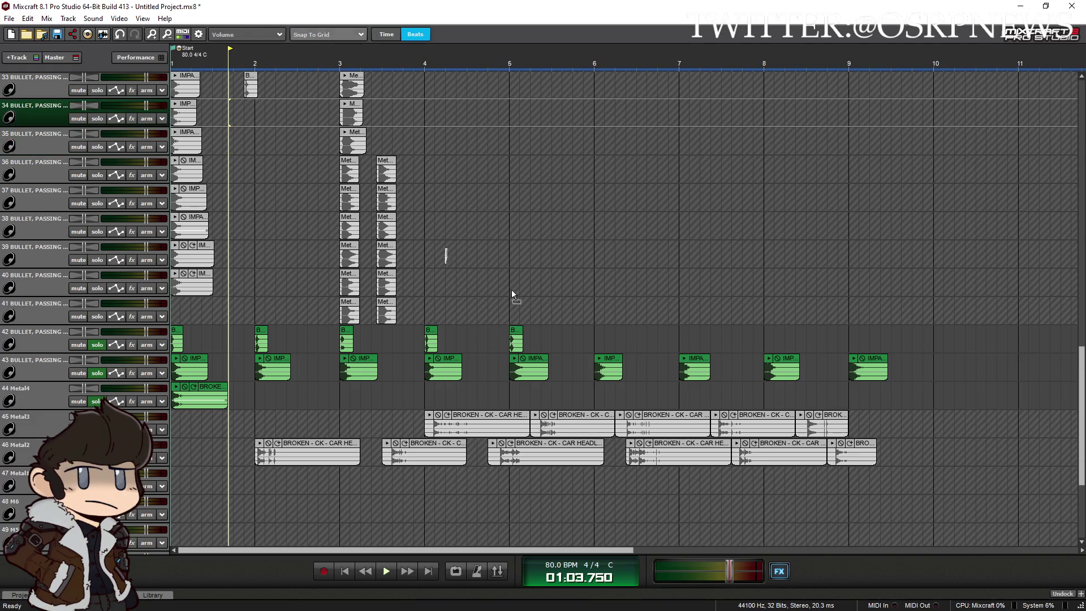
left_click_drag(253, 75, 499, 230)
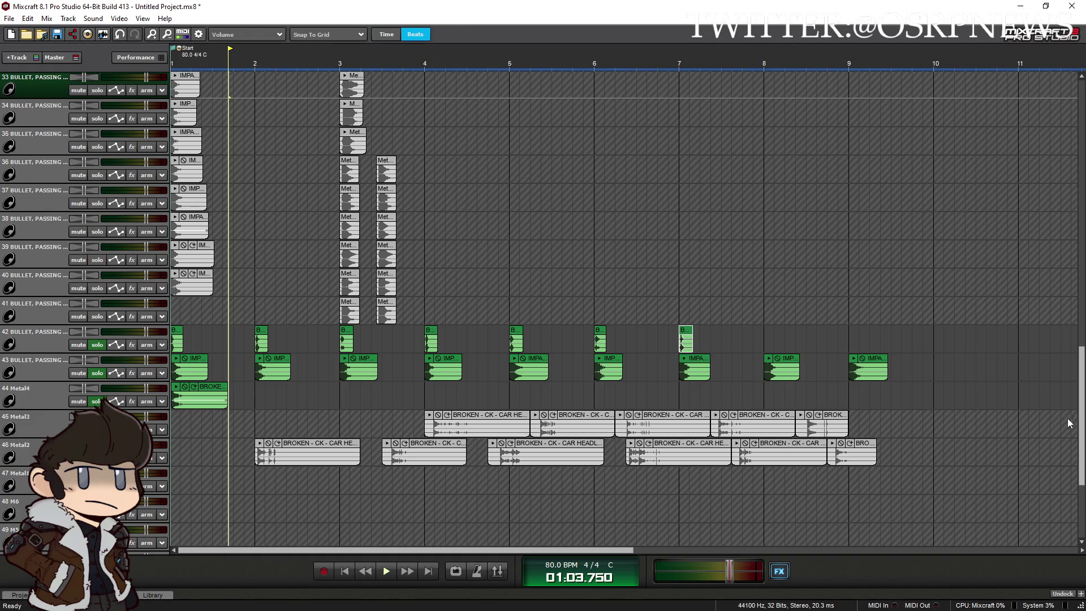
mouse_move(1085, 403)
left_mouse_down()
mouse_move(1013, 292)
mouse_move(966, 284)
left_mouse_up()
mouse_move(909, 256)
left_mouse_down()
mouse_move(933, 365)
mouse_move(803, 515)
mouse_move(783, 515)
mouse_move(960, 507)
mouse_move(897, 536)
left_mouse_up()
left_click_drag(1081, 415, 1076, 377)
left_click_drag(252, 146, 771, 430)
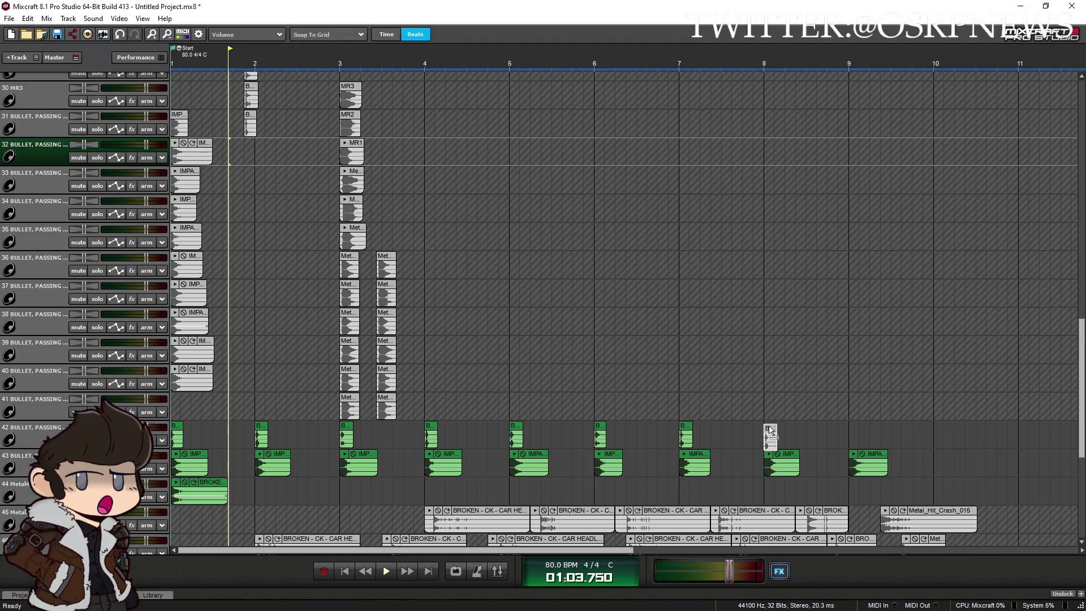
mouse_move(254, 120)
left_mouse_down()
mouse_move(585, 317)
mouse_move(854, 434)
left_mouse_up()
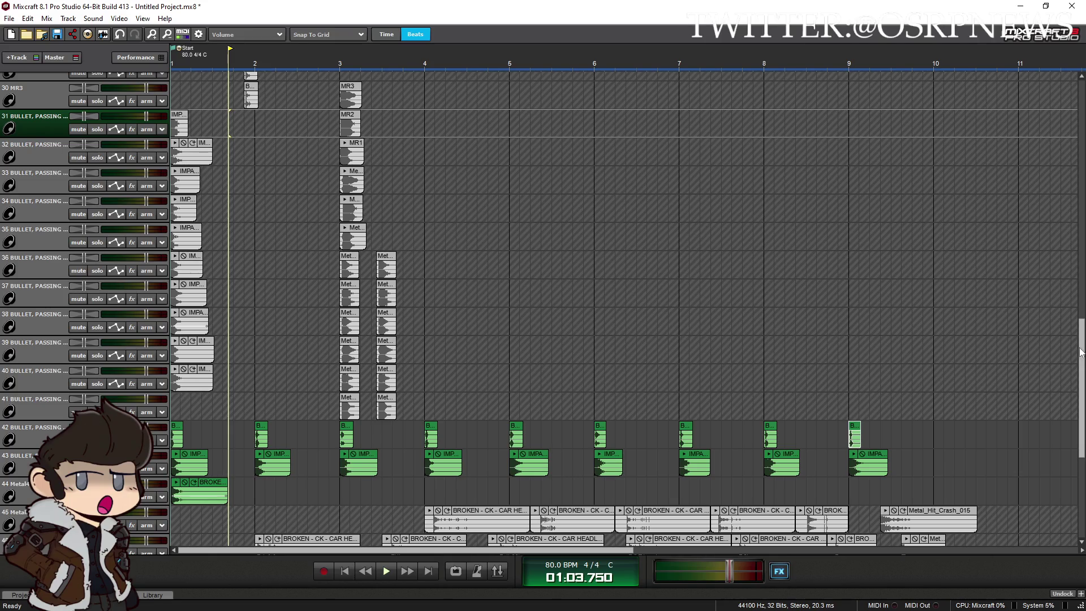
left_click_drag(1082, 354, 1082, 400)
left_click(225, 390)
scroll(224, 391, "up", 2)
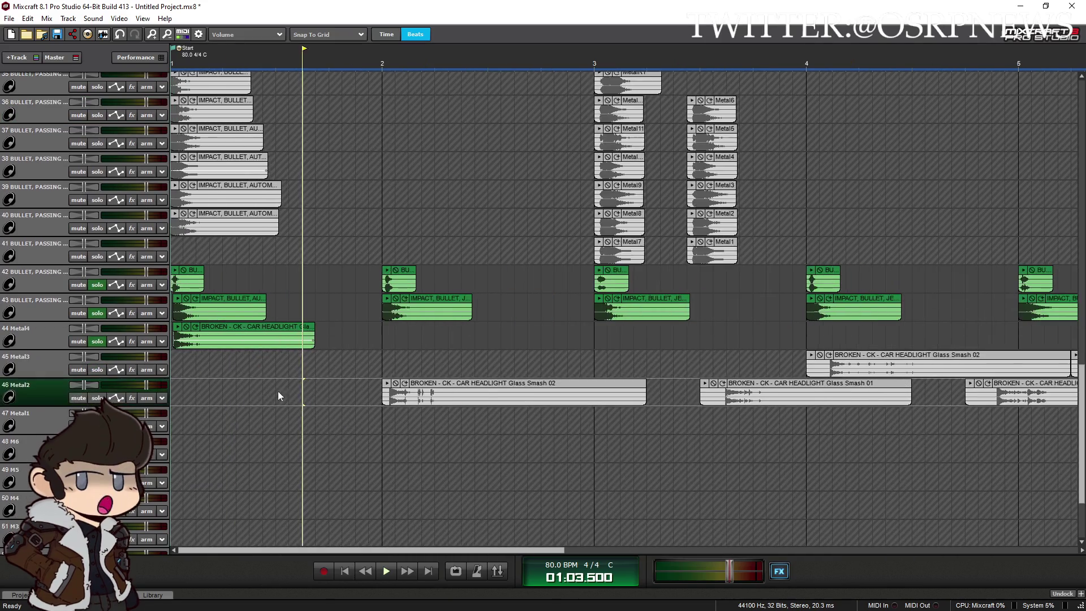
Nudge the JERRYCAN impact hits on track 43 slightly after each bar from bar 2 onward
scroll(534, 336, "up", 1)
left_click_drag(652, 300, 665, 300)
scroll(796, 341, "down", 1)
left_click_drag(900, 302, 908, 304)
left_click(603, 553)
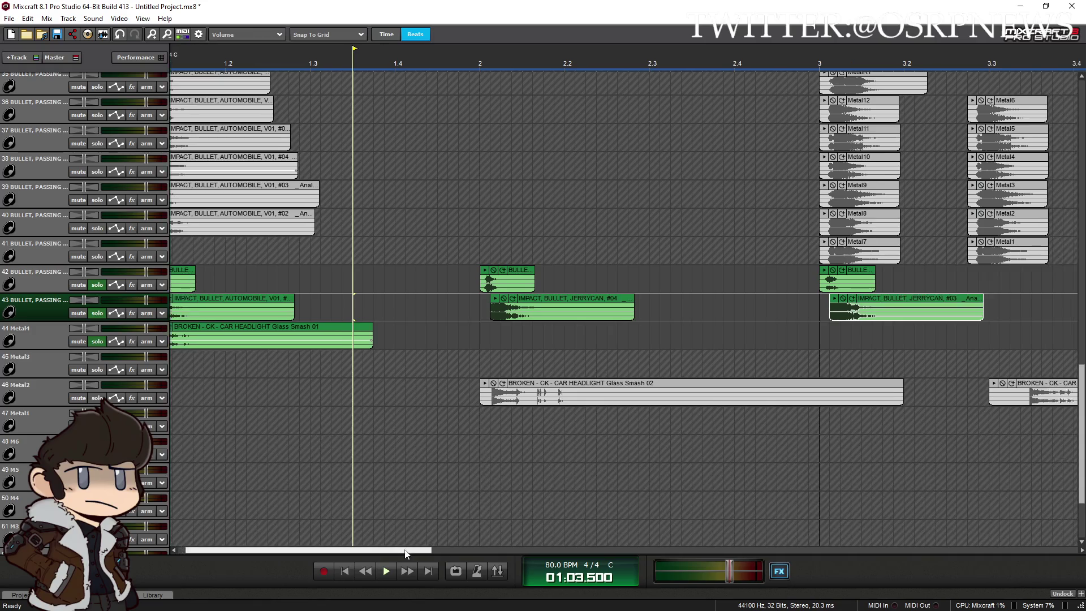
left_click_drag(492, 294, 501, 294)
left_click_drag(838, 302, 849, 302)
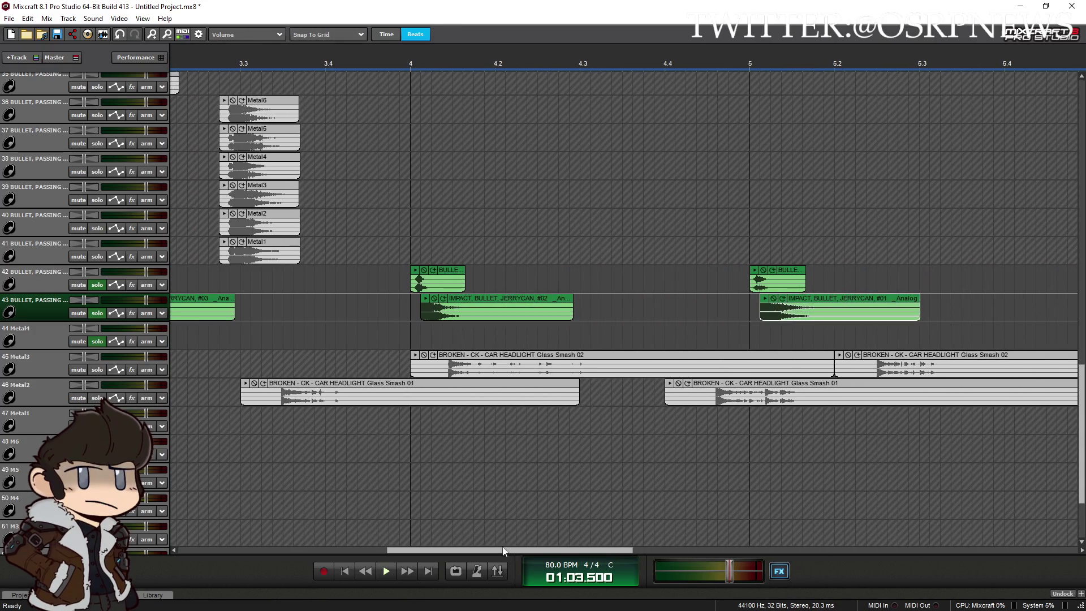
left_click_drag(532, 551, 641, 551)
left_click_drag(723, 297, 743, 300)
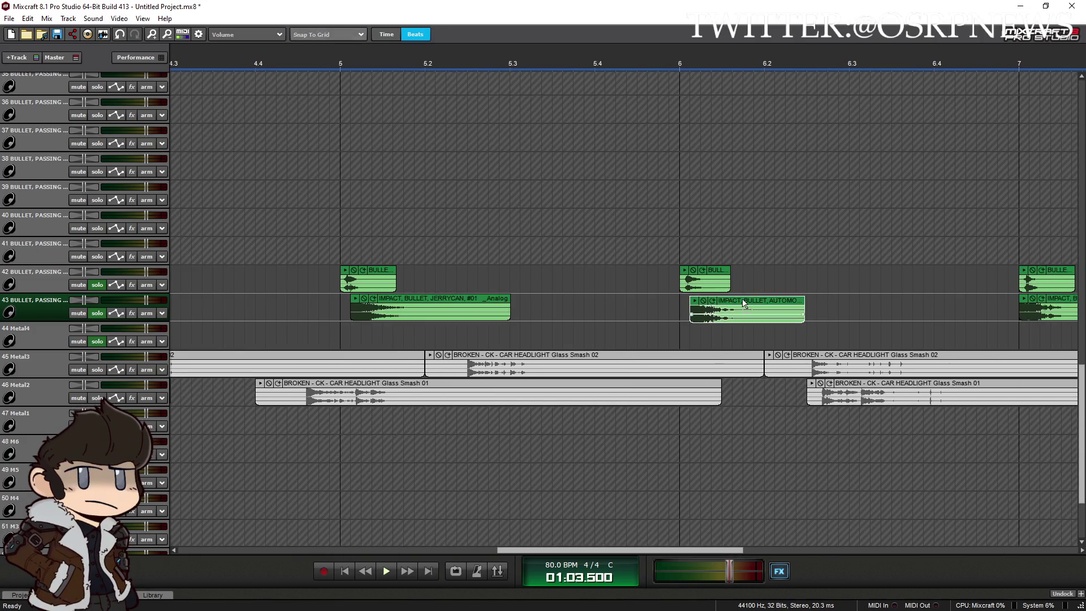
left_click_drag(552, 554, 802, 554)
left_click_drag(767, 297, 777, 298)
mouse_move(762, 550)
left_mouse_down()
mouse_move(822, 548)
mouse_move(532, 534)
mouse_move(425, 515)
left_mouse_up()
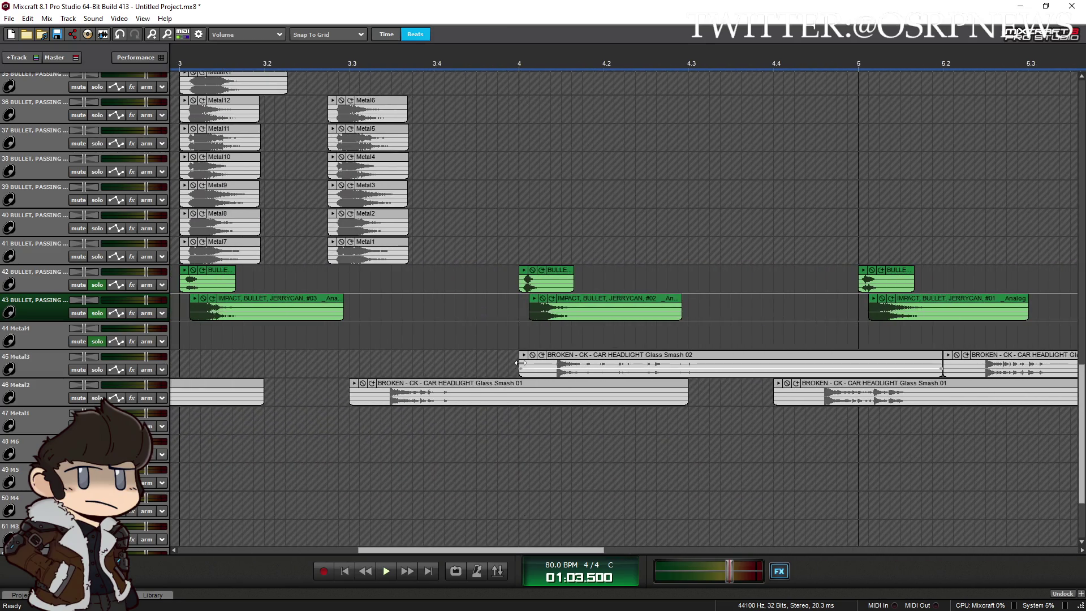
Trim the start of the Glass Smash 02 clip and move it onto the Metal4 track
left_click_drag(521, 365, 552, 370)
left_click_drag(614, 357, 592, 328)
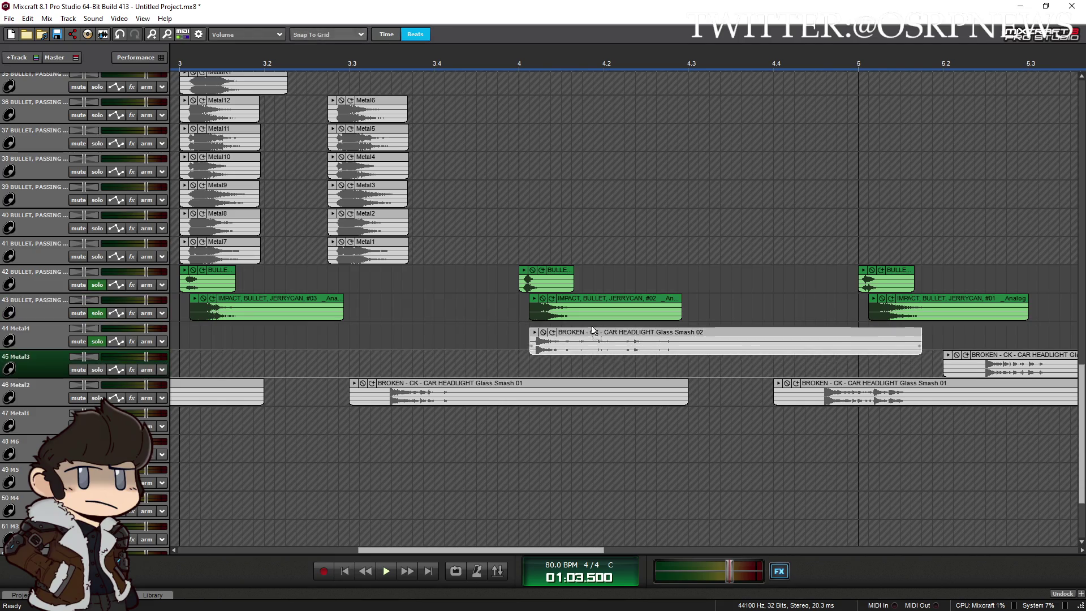
left_click(434, 286)
key("space")
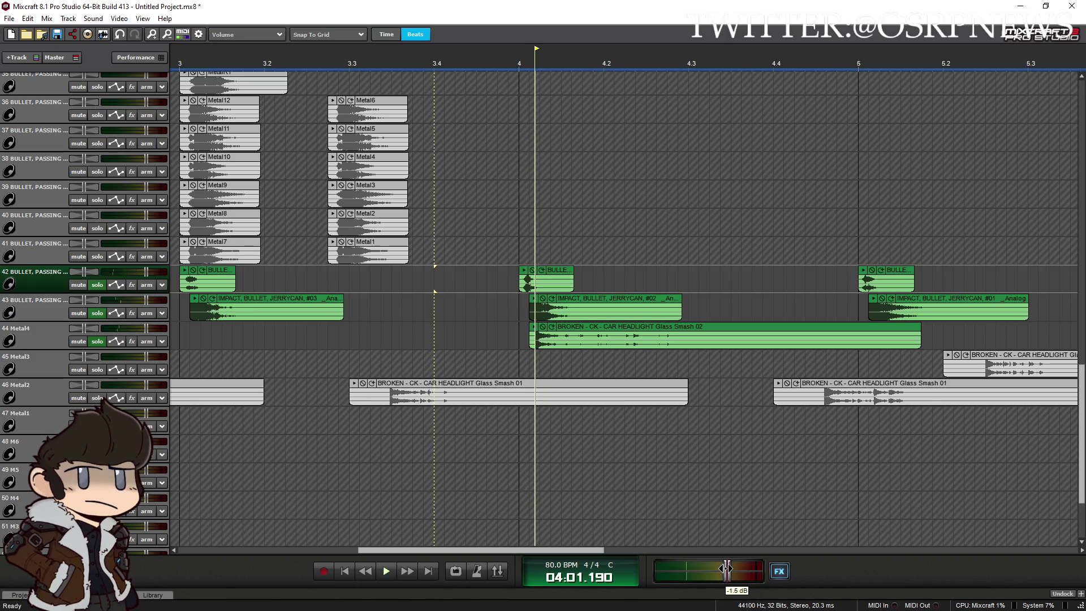
Lower the master volume to about -3.6 dB and mute the bar-4 impact clip on track 43
left_click_drag(723, 568, 718, 569)
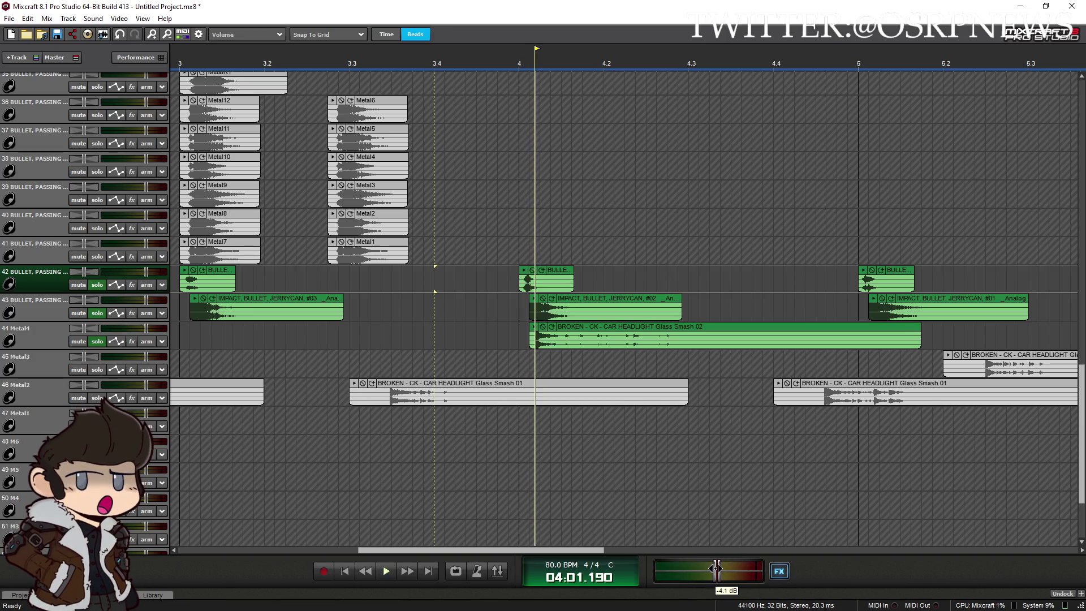
left_click(477, 308)
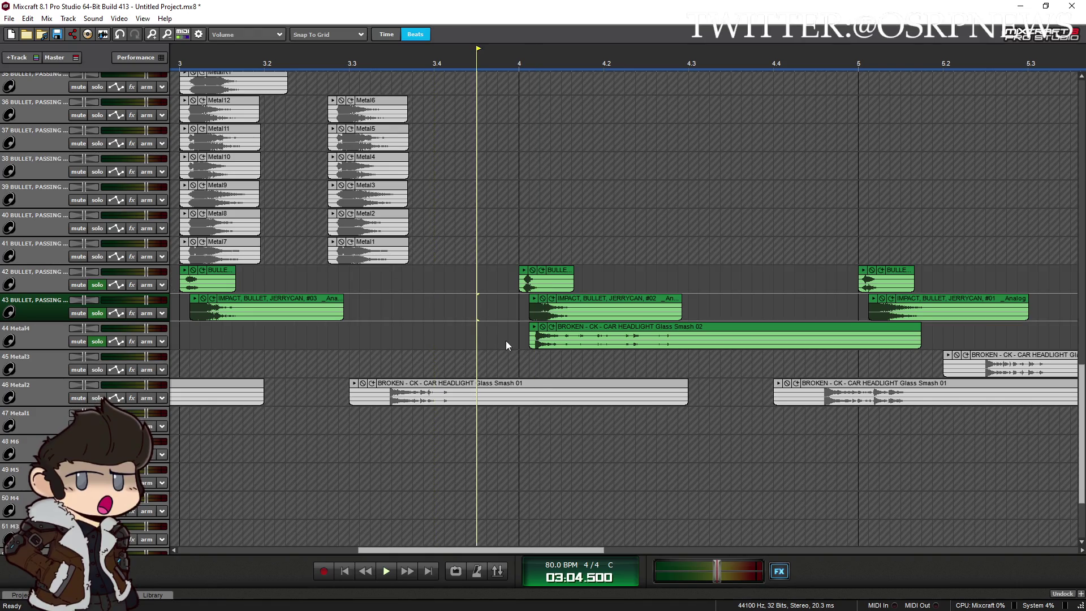
scroll(493, 343, "down", 2)
scroll(493, 343, "down", 1)
key("space")
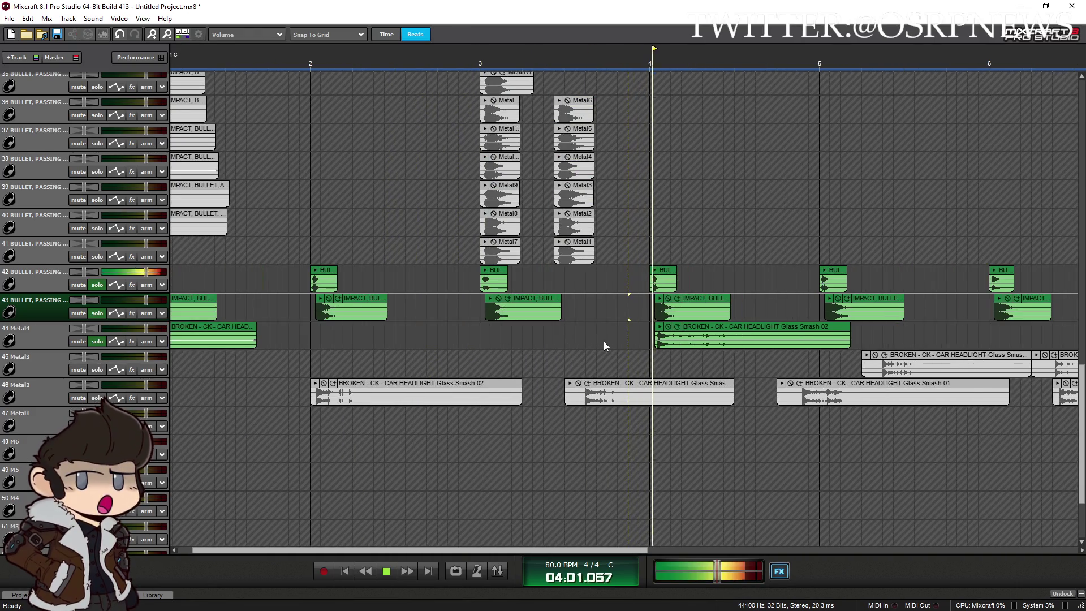
left_click(647, 232)
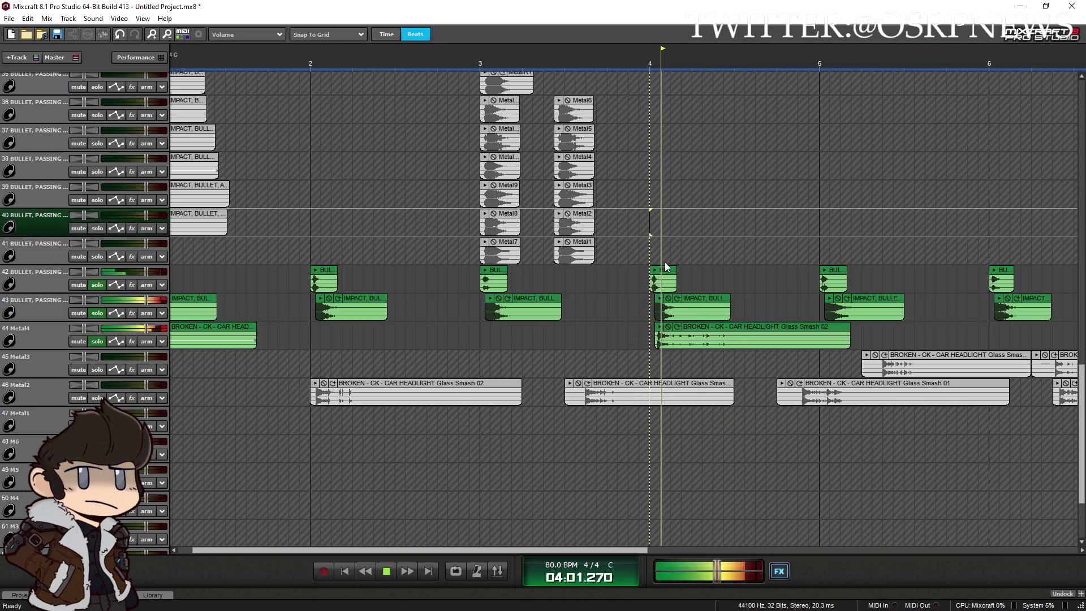
left_click(670, 295)
left_click(636, 293)
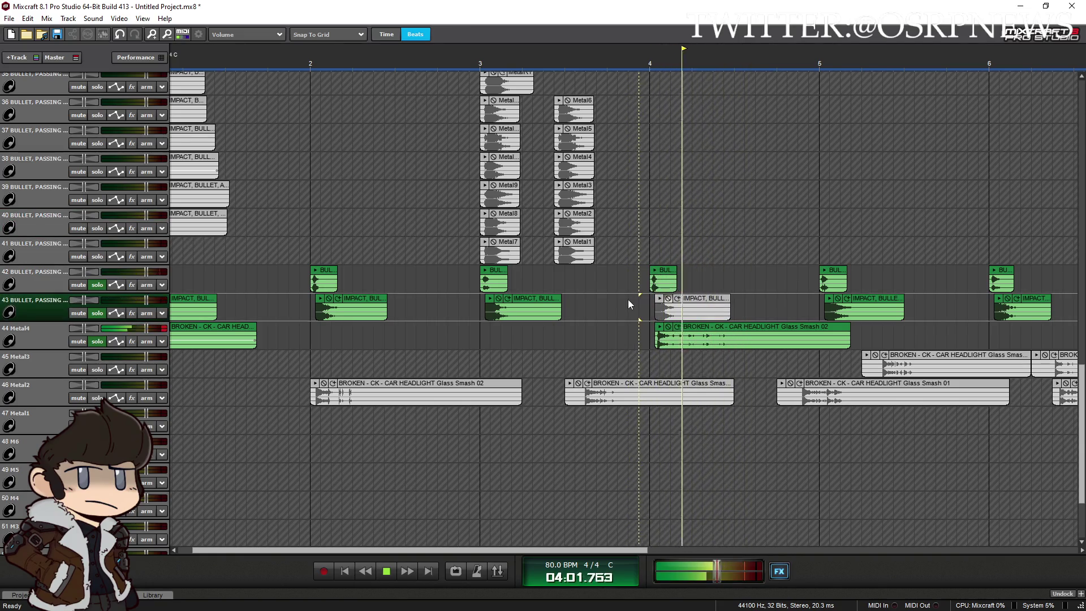
scroll(695, 363, "up", 4)
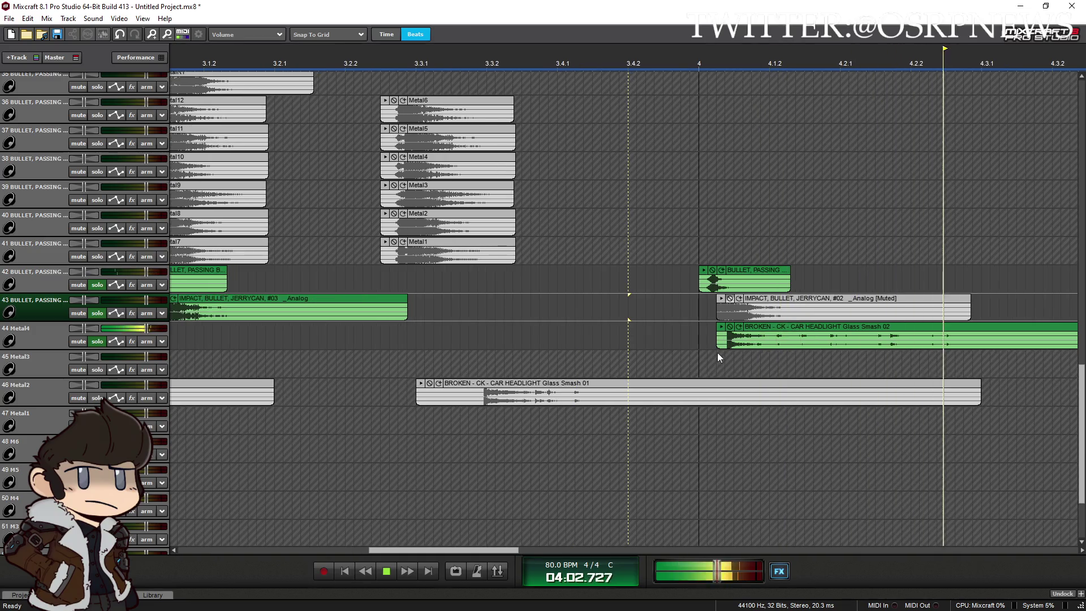
Shift the Glass Smash 02 clip slightly earlier, auditioning from just before bar 4
left_click(673, 279)
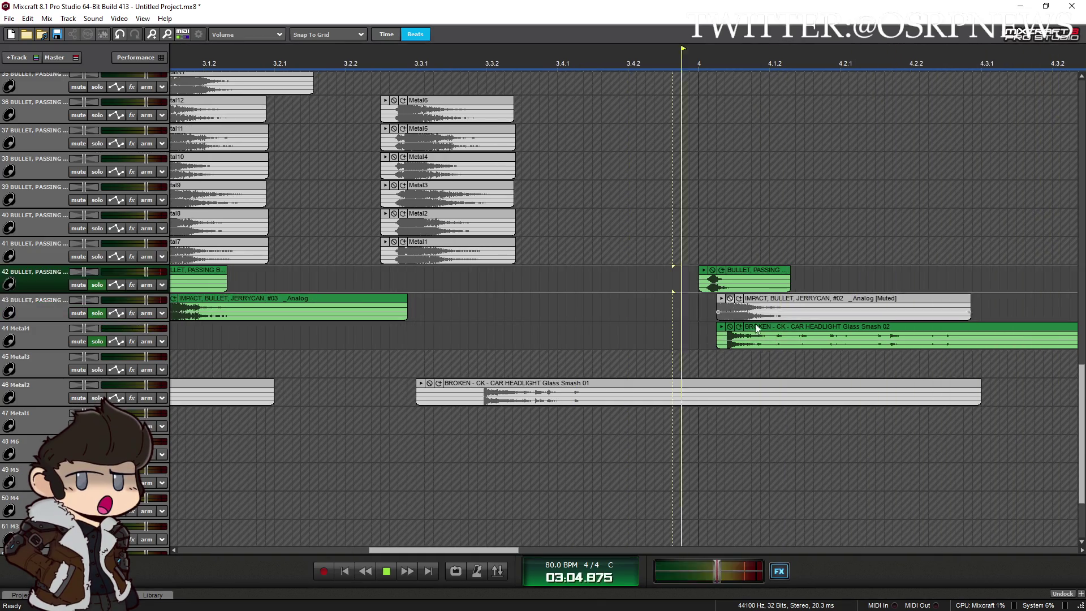
left_click_drag(757, 329, 709, 333)
left_click(680, 293)
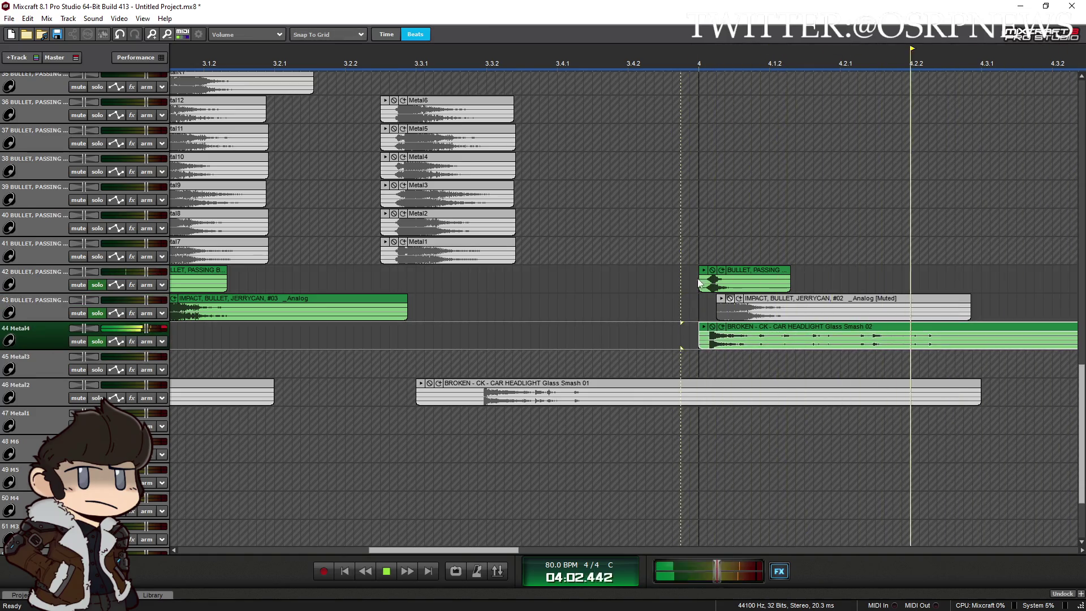
left_click(670, 246)
left_click(655, 273)
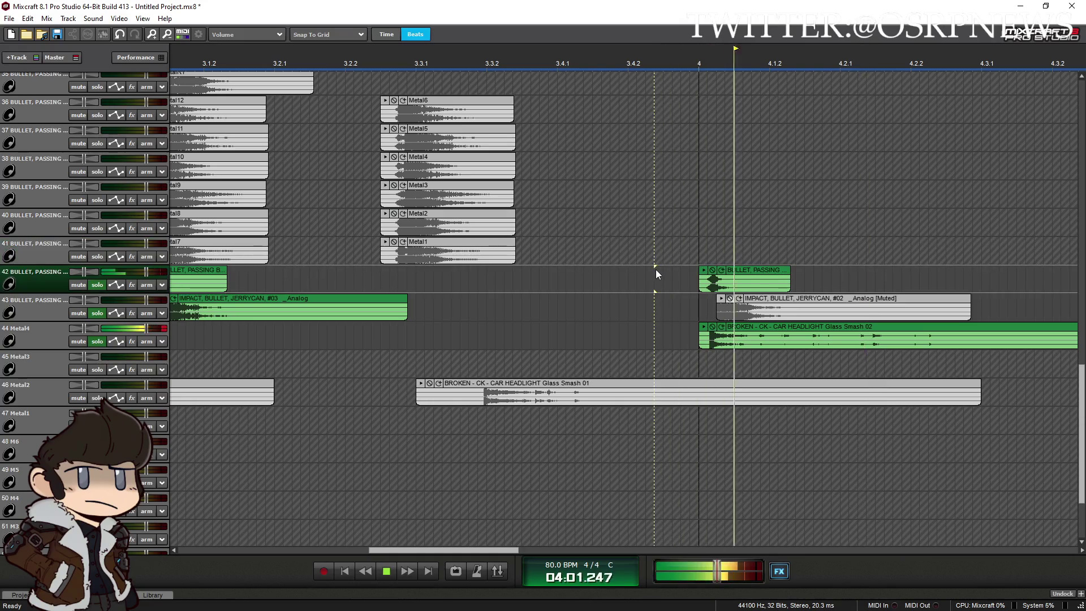
scroll(644, 290, "down", 3)
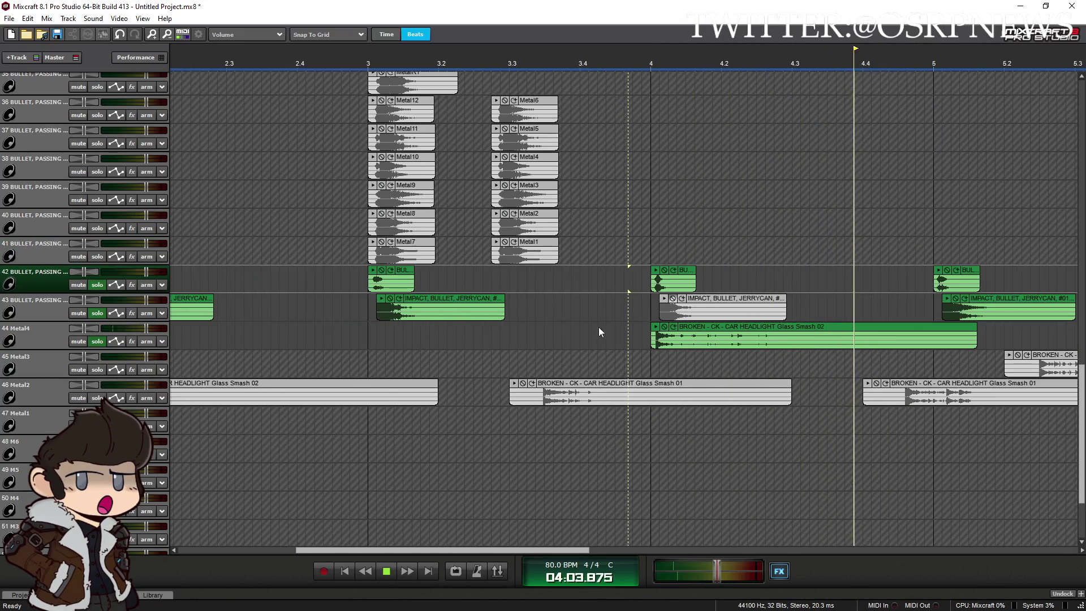
scroll(535, 319, "down", 2)
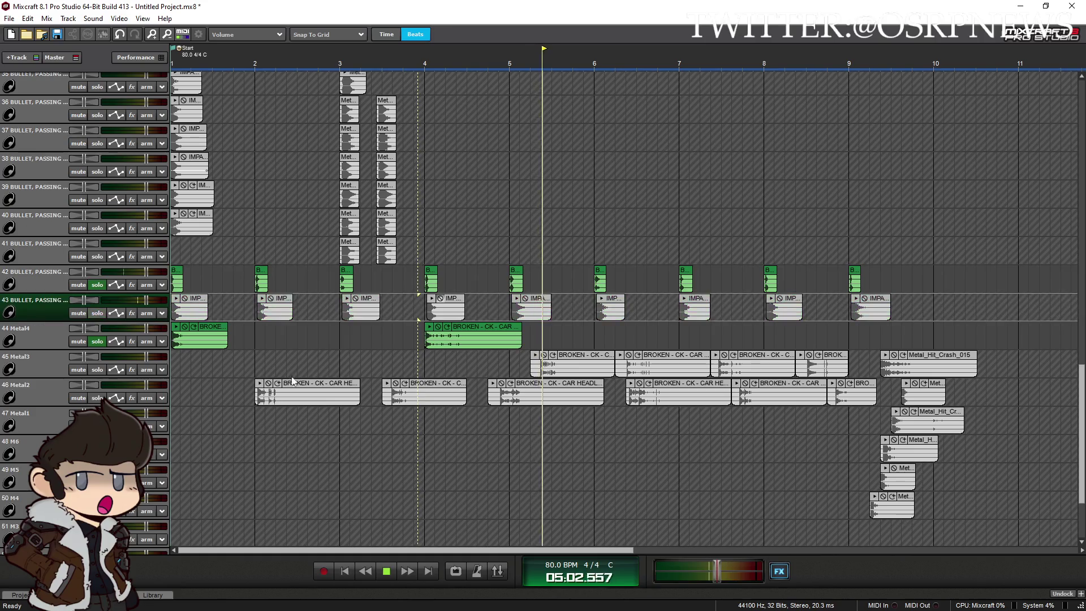
Replay from the project start and raise the master volume back to 0.0 dB
left_click(240, 344)
scroll(359, 467, "up", 3)
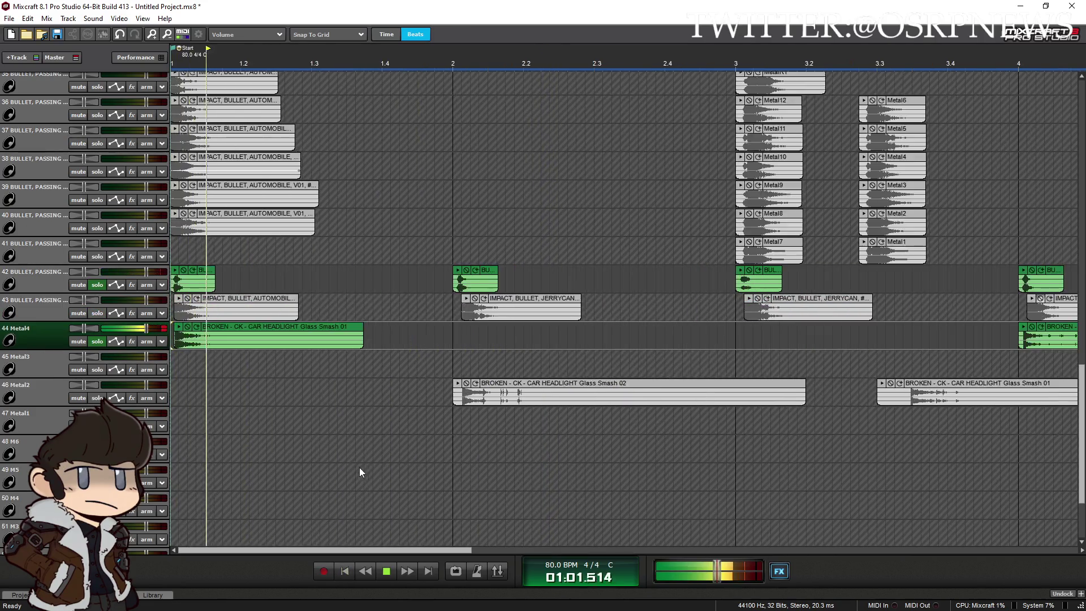
left_click(365, 572)
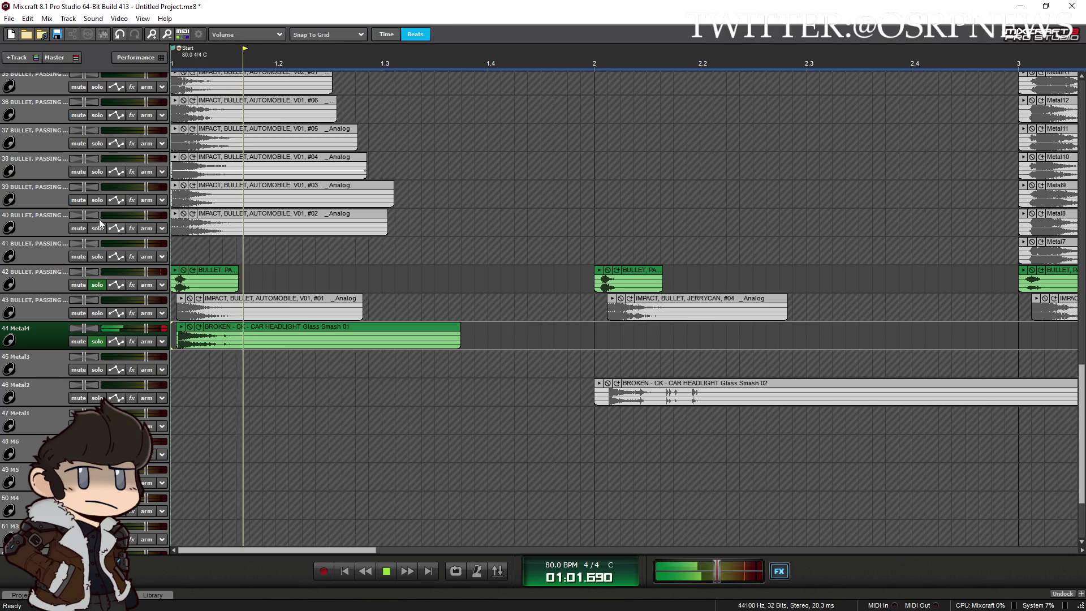
left_click_drag(718, 570, 729, 574)
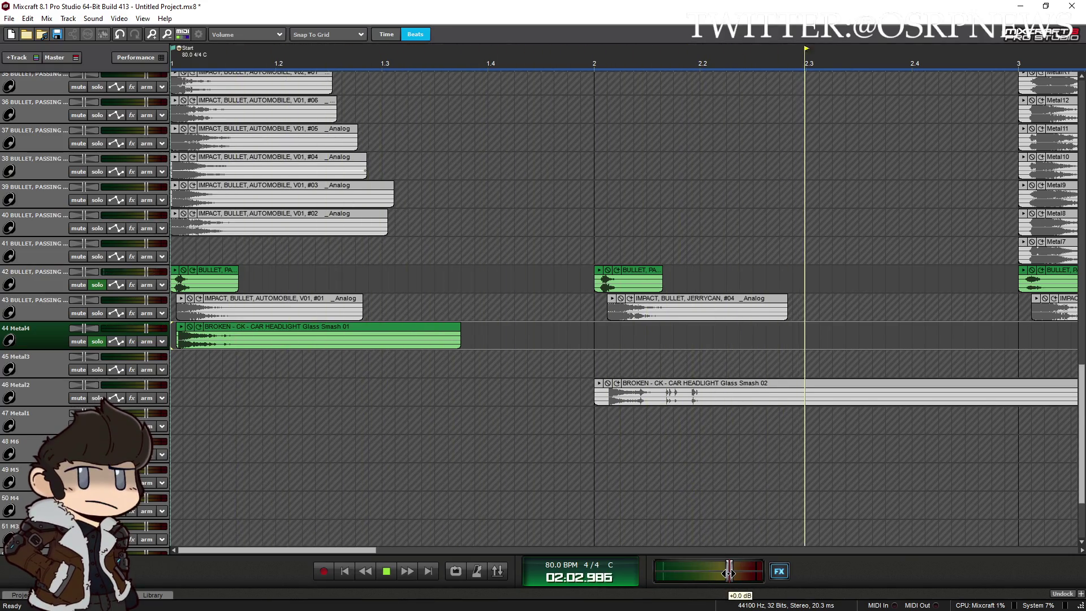
left_click(387, 571)
scroll(512, 431, "down", 1)
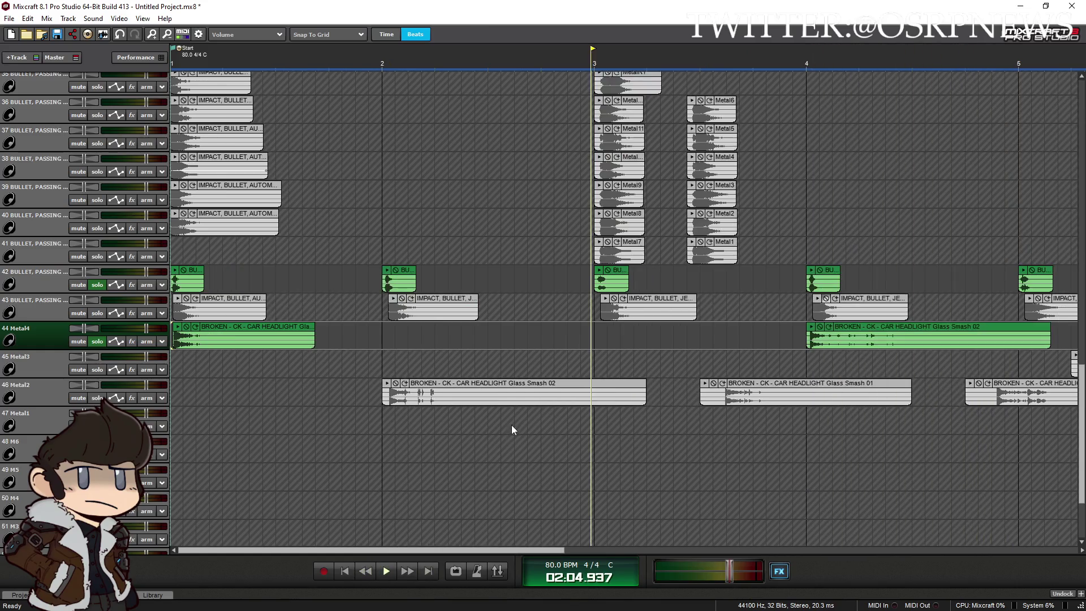
Move the bar-2 Glass Smash 02 clip onto Metal4, trim both ends, and lower master to -3.9 dB
left_click_drag(431, 388, 431, 331)
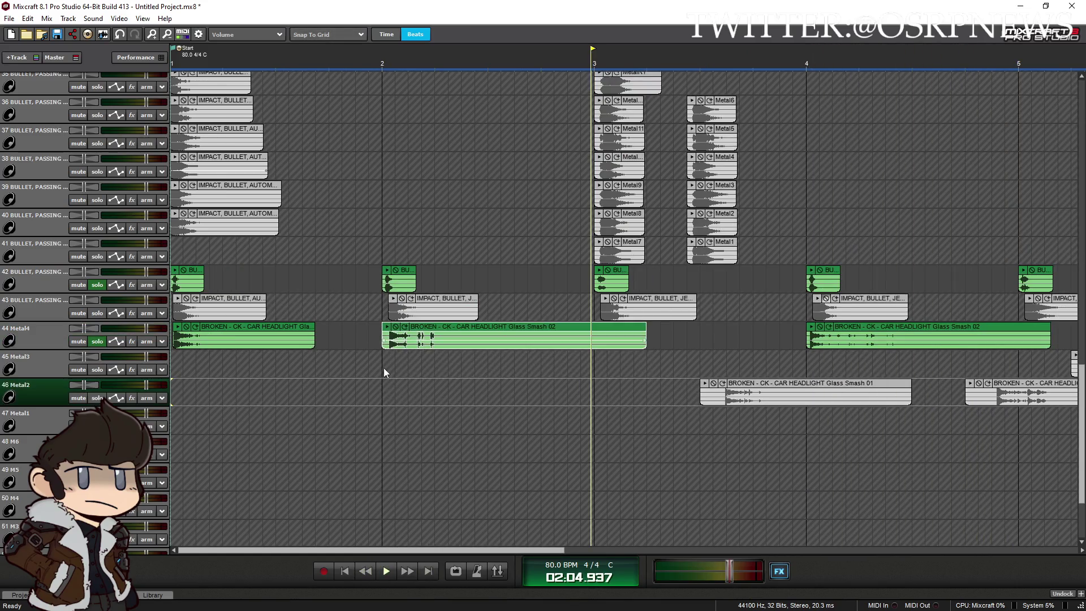
left_click_drag(719, 573, 712, 573)
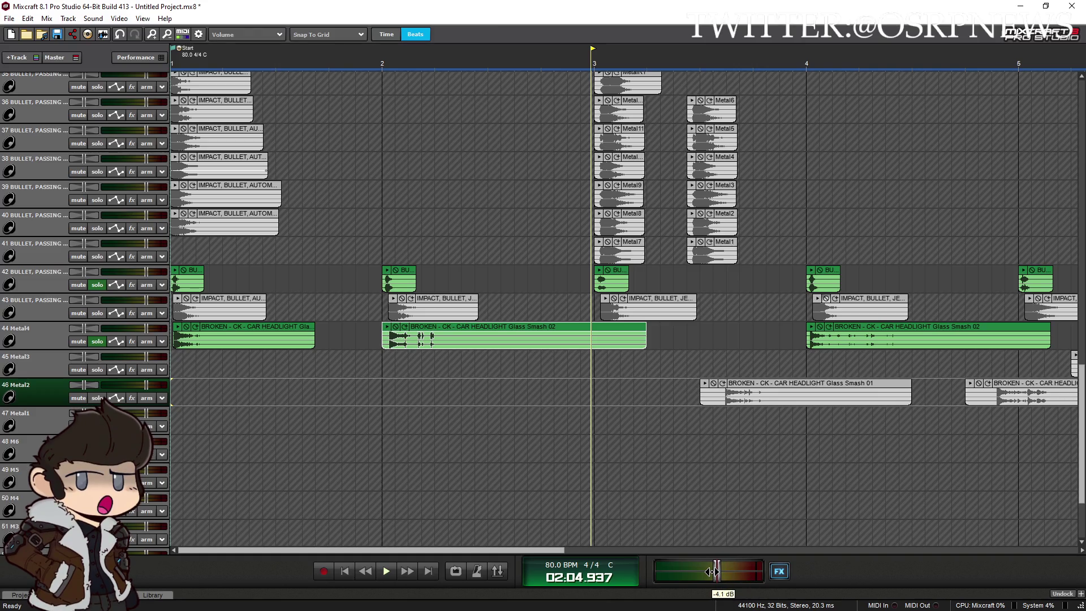
left_click(395, 445)
key("plus")
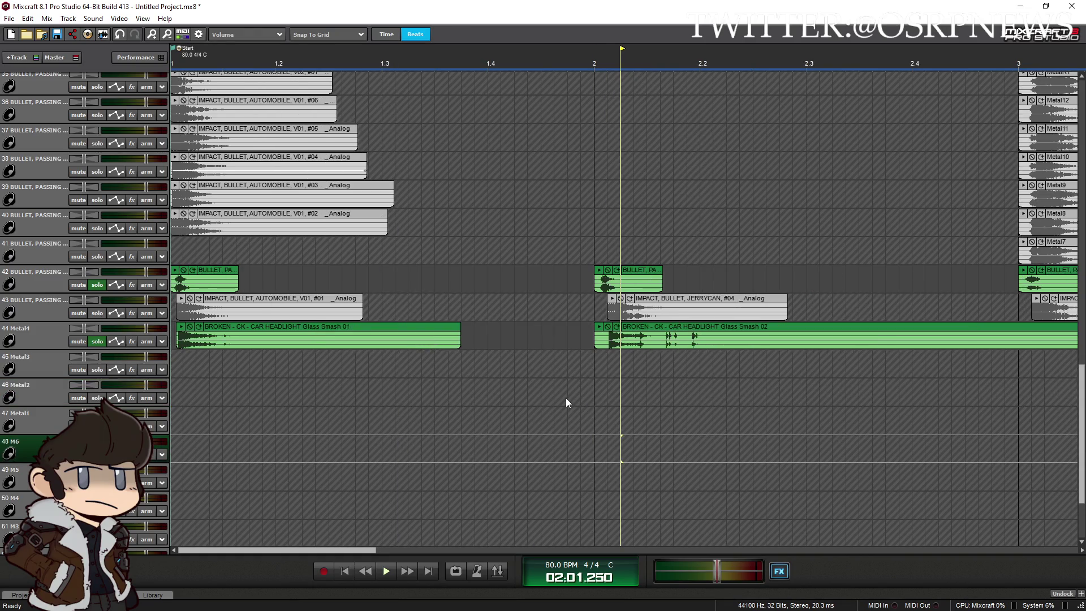
left_click(565, 398)
key("space")
key("plus")
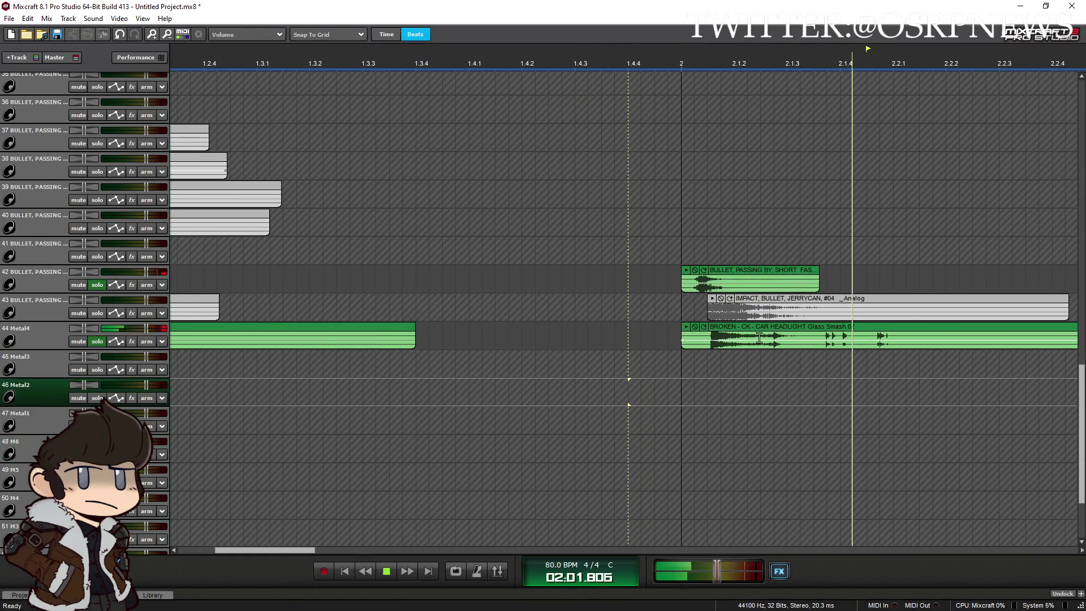
left_click_drag(680, 335, 695, 335)
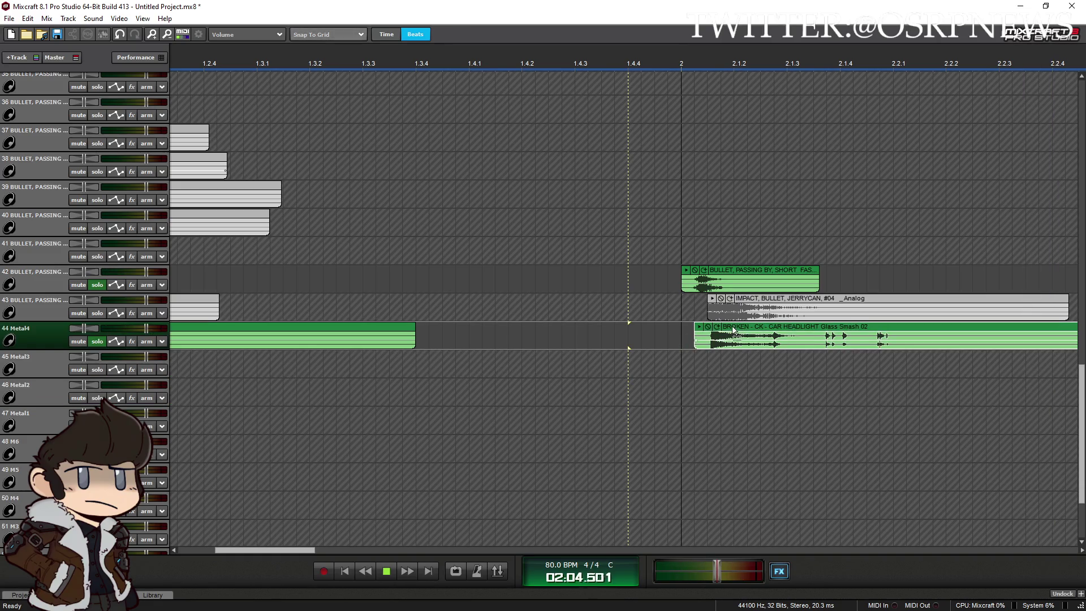
left_click(647, 361)
key("minus")
key("minus")
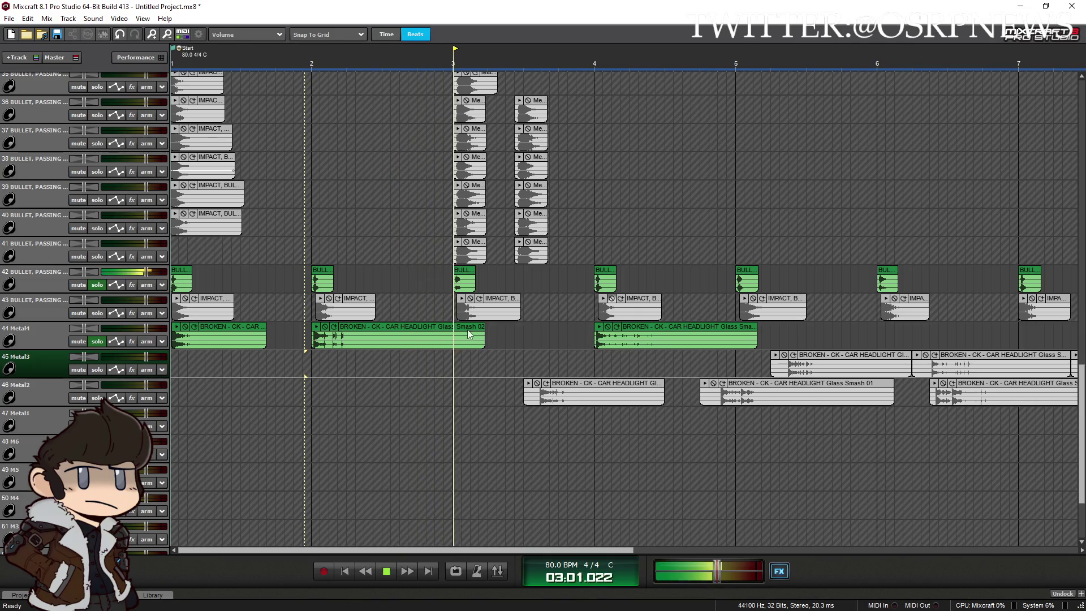
left_click_drag(485, 331, 407, 332)
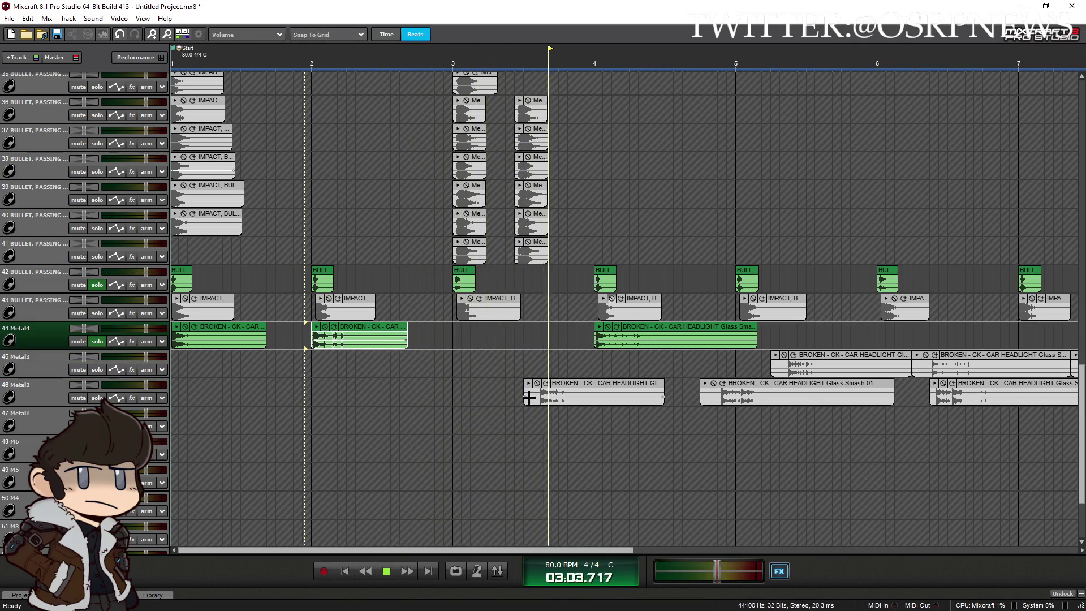
Move a Glass Smash 01 clip onto the Metal4 track and trim its start
mouse_move(529, 398)
left_mouse_down()
mouse_move(491, 397)
mouse_move(509, 329)
left_mouse_up()
scroll(520, 331, "up", 1)
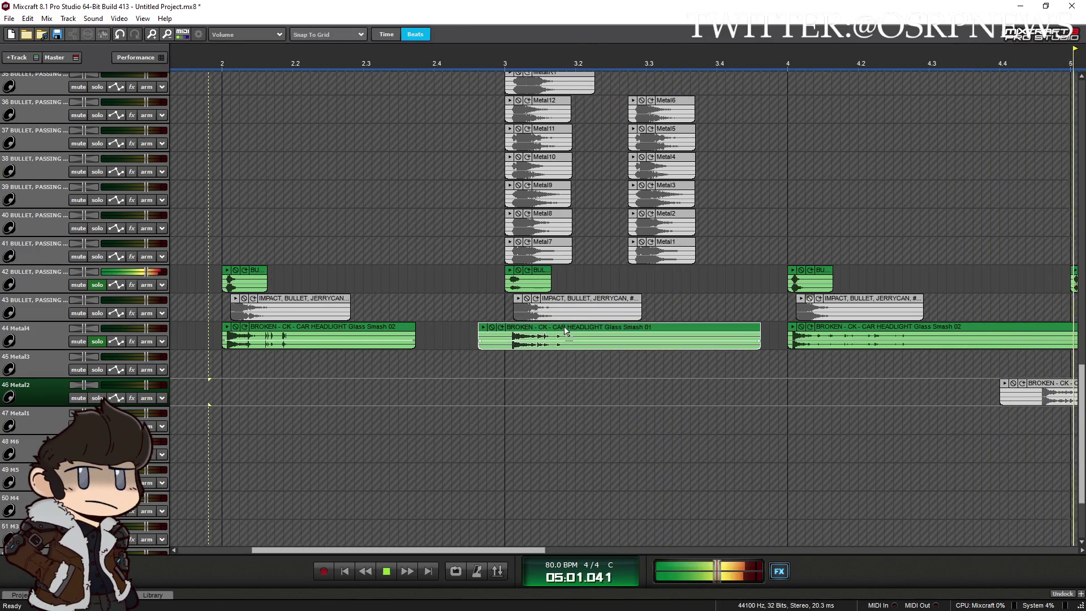
scroll(500, 335, "up", 1)
left_click_drag(521, 340, 554, 340)
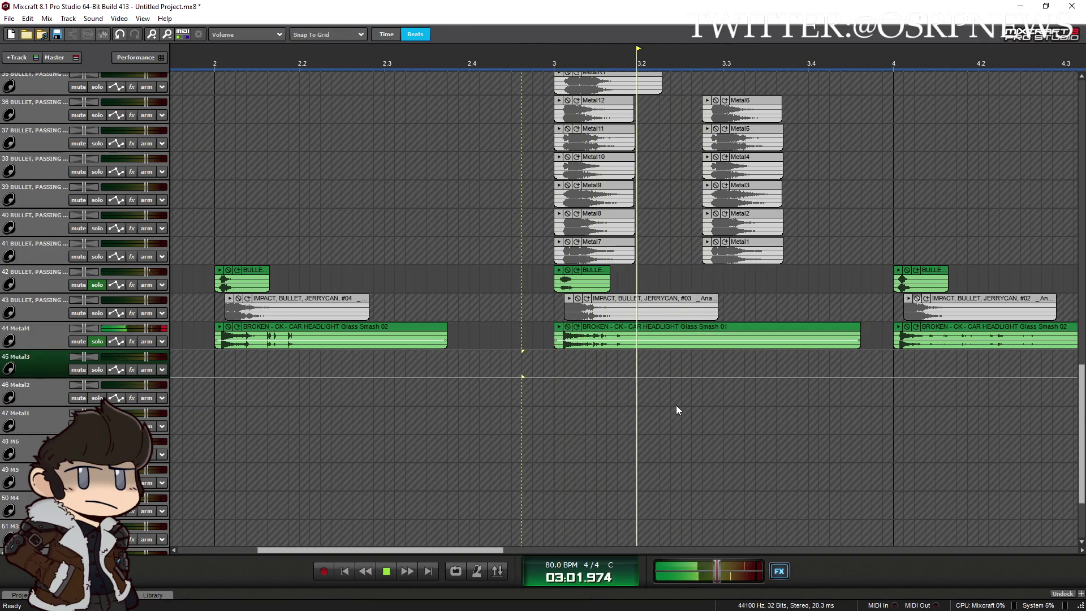
scroll(580, 363, "down", 2)
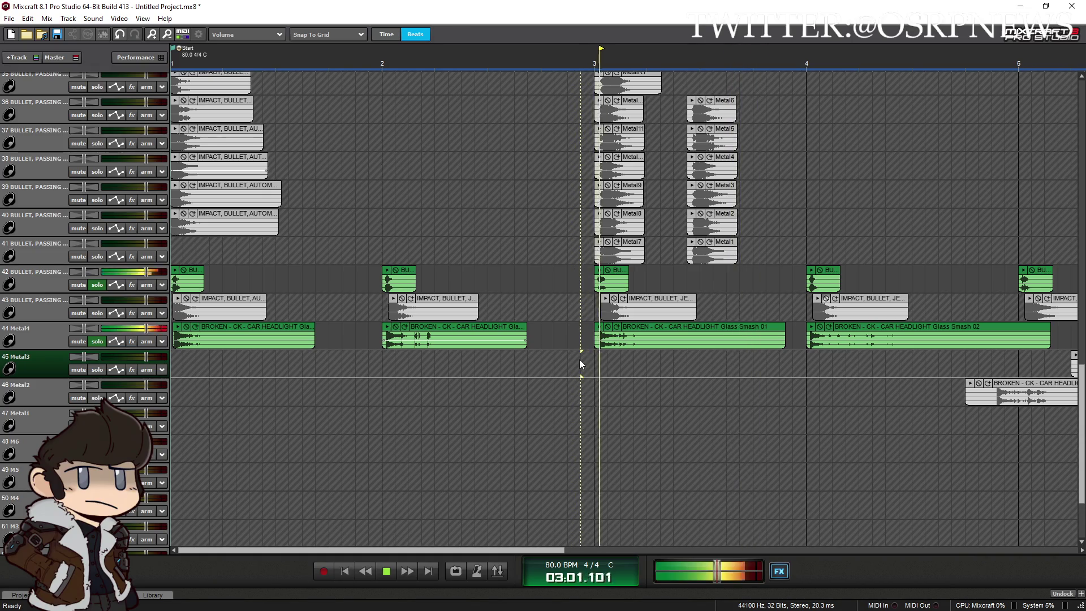
scroll(645, 396, "down", 1)
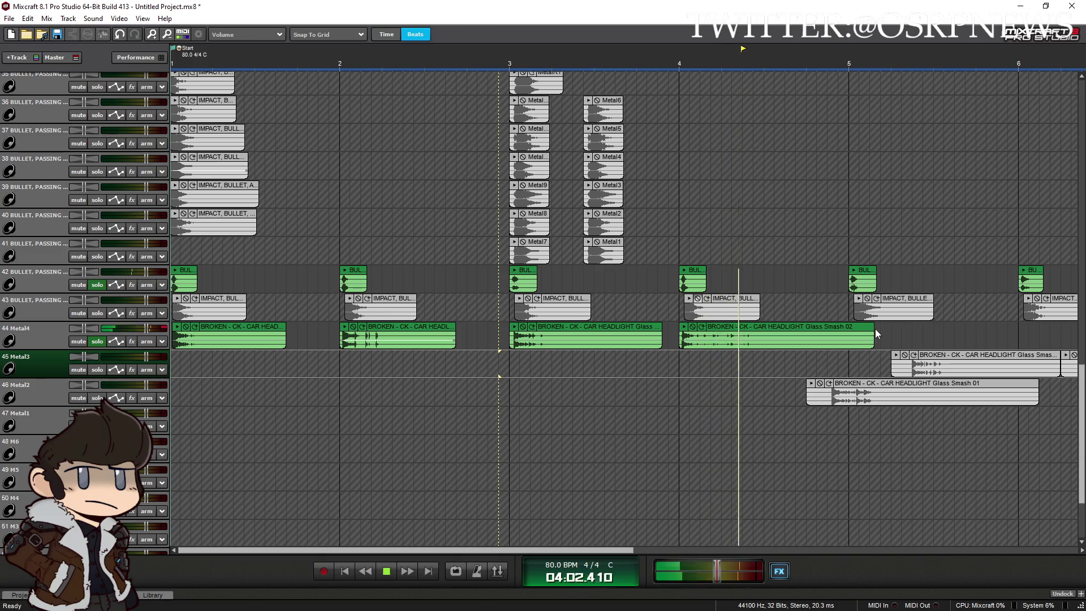
Shorten the later Glass Smash 02 clip, then move and trim another Glass Smash 01 onto Metal4
left_click_drag(873, 338, 822, 339)
left_click_drag(881, 385, 912, 336)
left_click(839, 362)
scroll(831, 362, "up", 1)
scroll(832, 362, "up", 1)
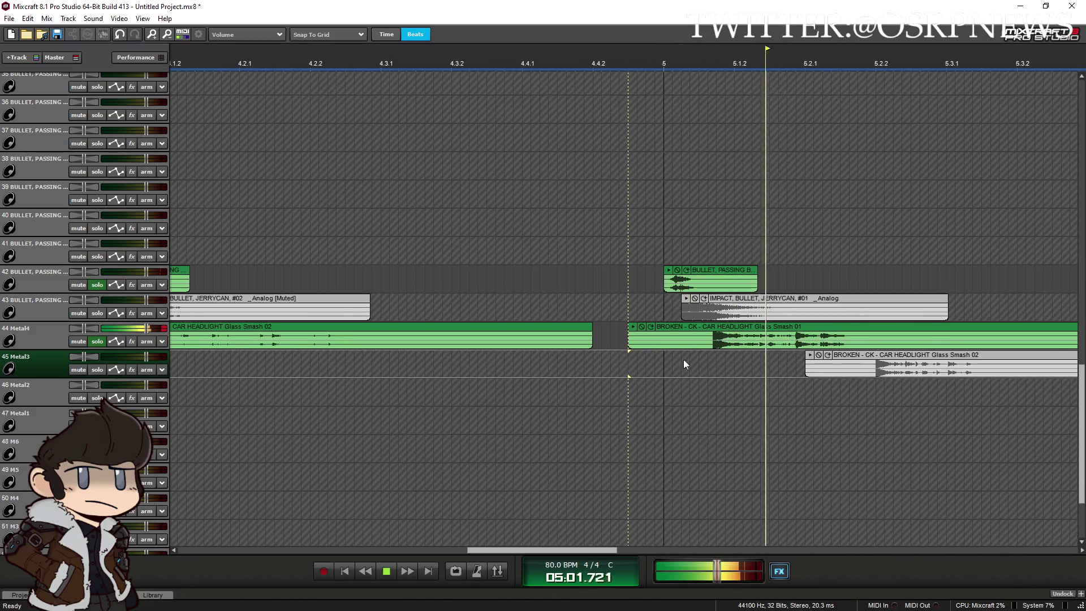
mouse_move(629, 338)
left_mouse_down()
mouse_move(730, 329)
mouse_move(712, 331)
left_mouse_up()
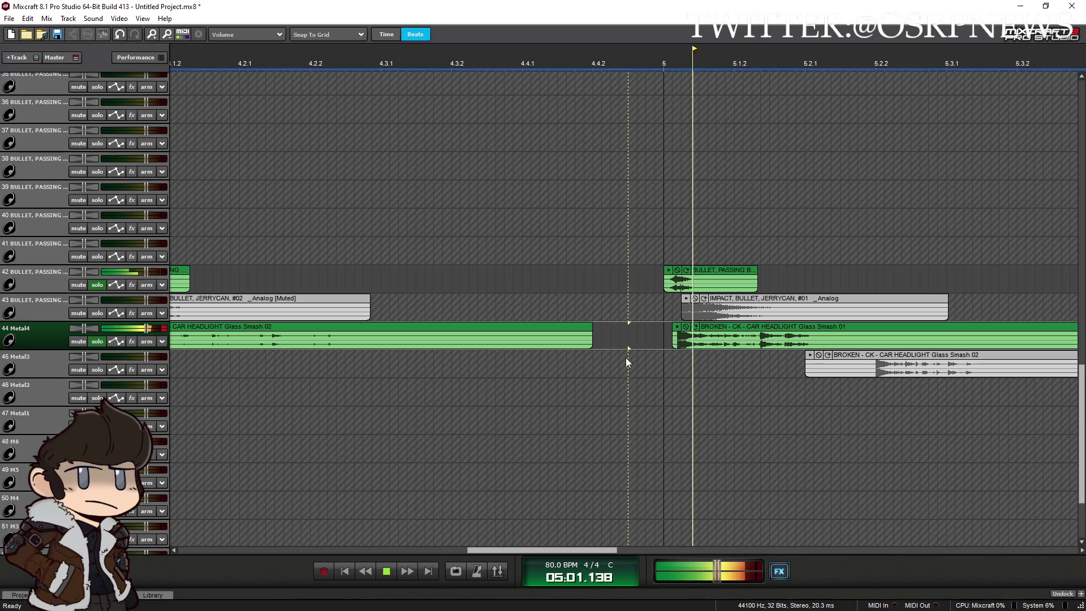
scroll(635, 385, "down", 1)
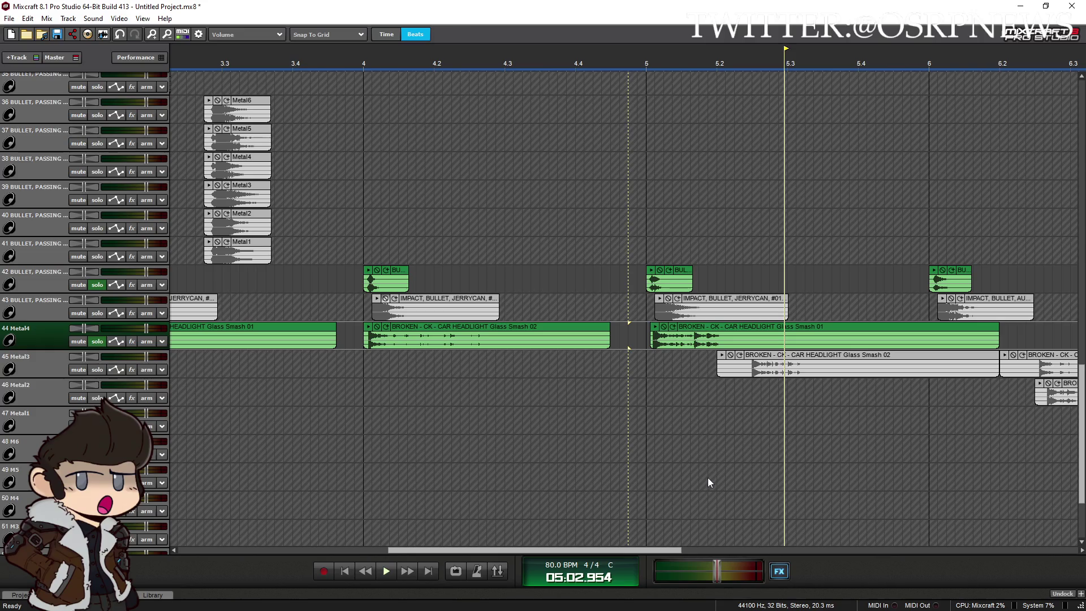
key("alt+Tab")
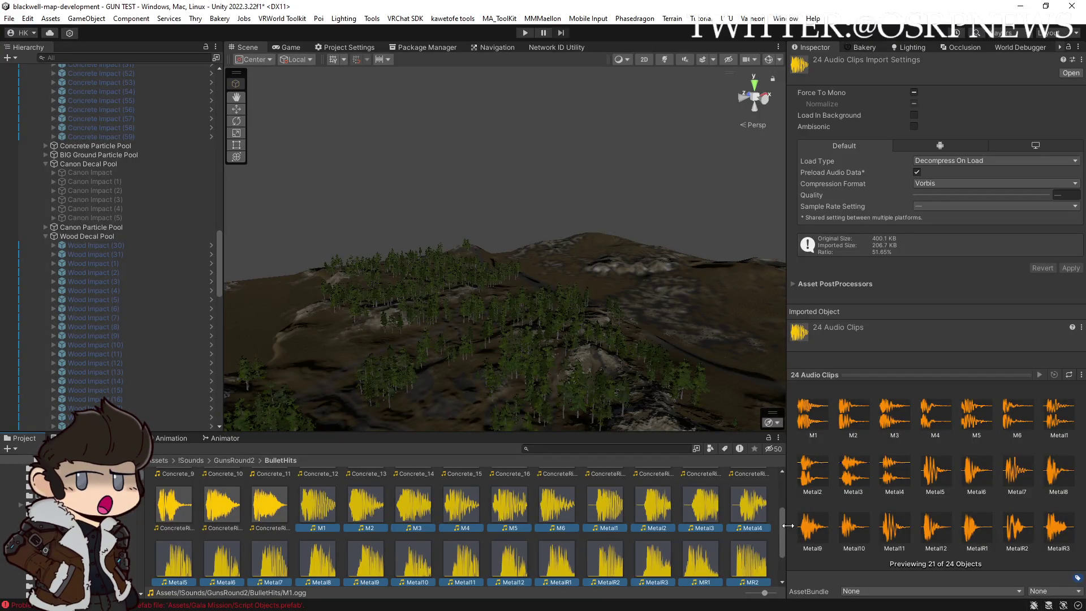
Select the Concrete_1 clip in BulletHits and turn on auto-play in the Inspector preview
left_click_drag(783, 525, 787, 484)
left_click_drag(552, 351, 374, 362)
left_click(414, 491)
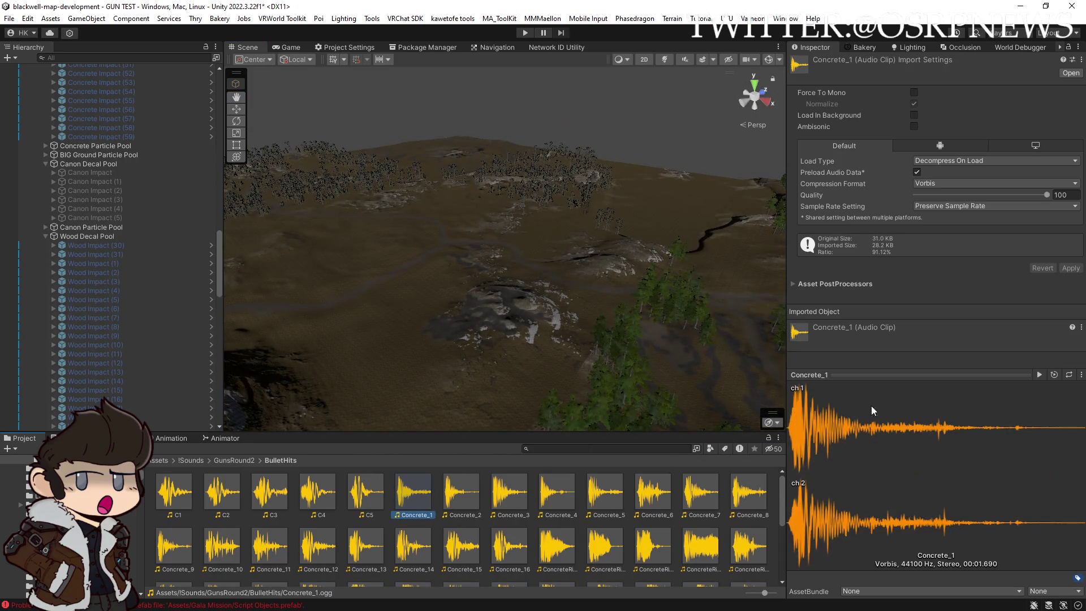
left_click(1055, 375)
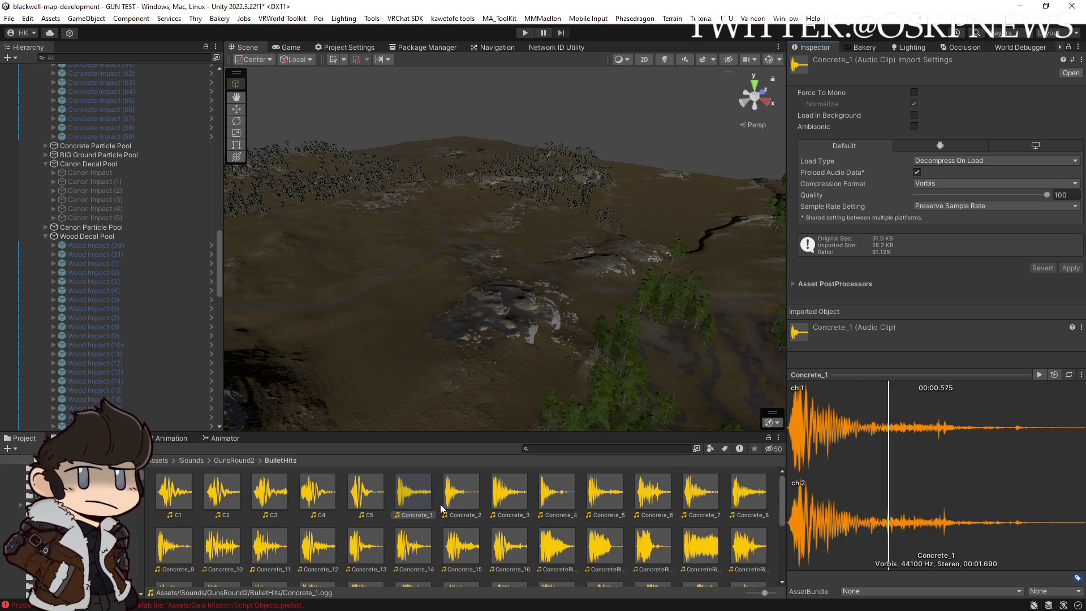
Audition the Concrete_2, 3, 4, 6, 7, 13 and 14 clips, then return to Mixcraft
left_click(461, 491)
left_click(509, 491)
left_click(552, 492)
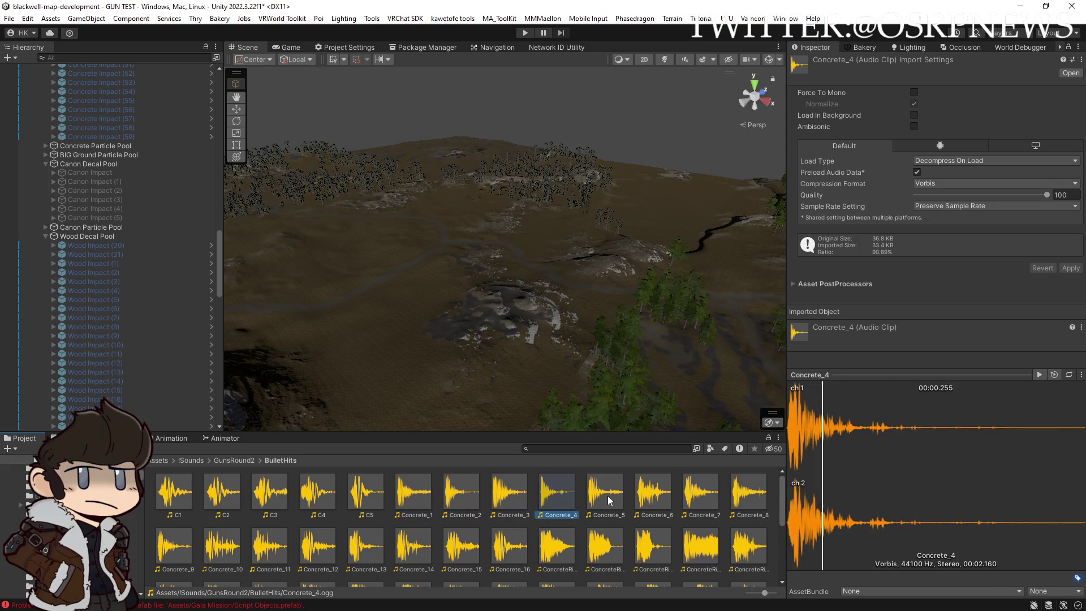
left_click(651, 493)
left_click(699, 492)
left_click(365, 546)
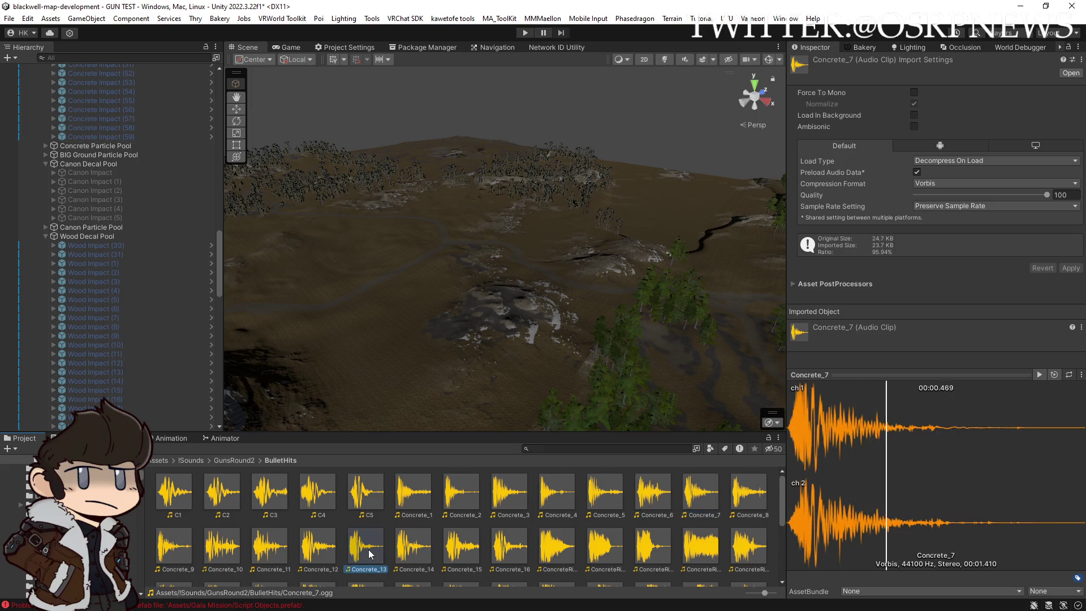
left_click(416, 551)
scroll(521, 542, "down", 1)
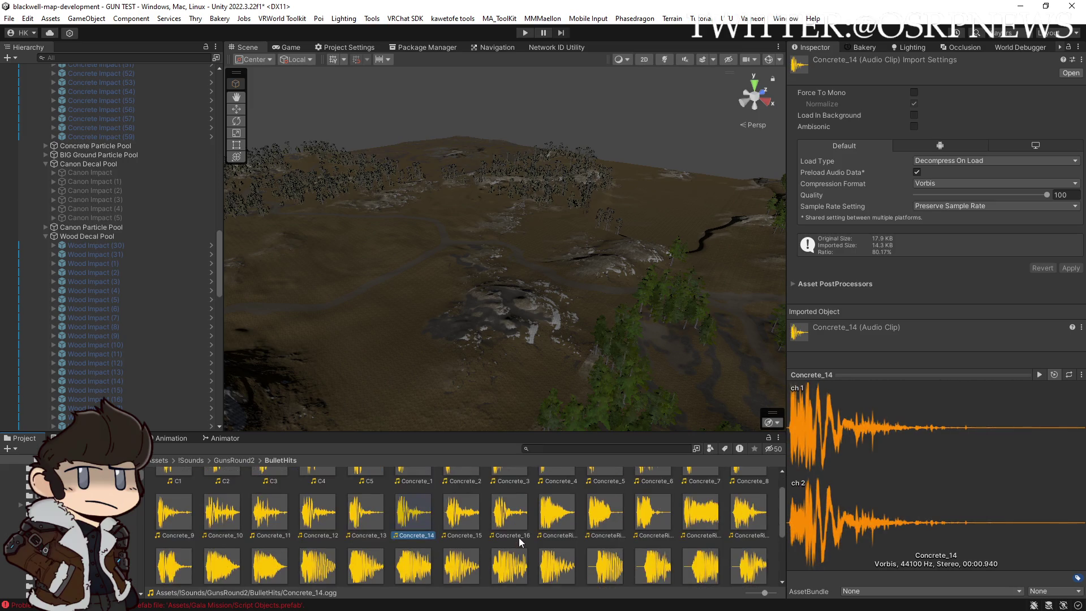
scroll(521, 529, "down", 3)
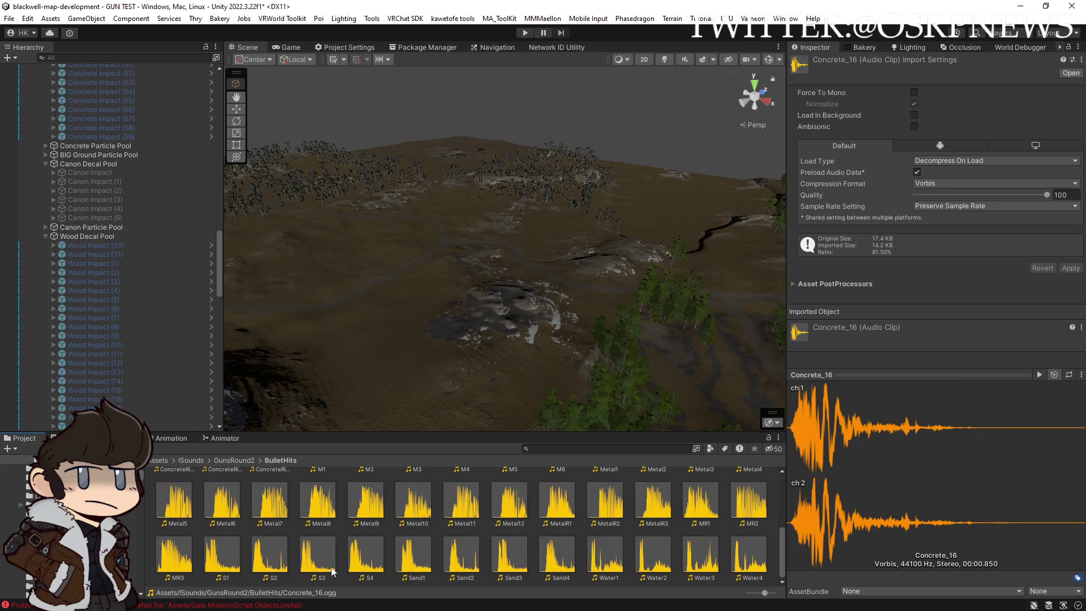
scroll(308, 568, "up", 3)
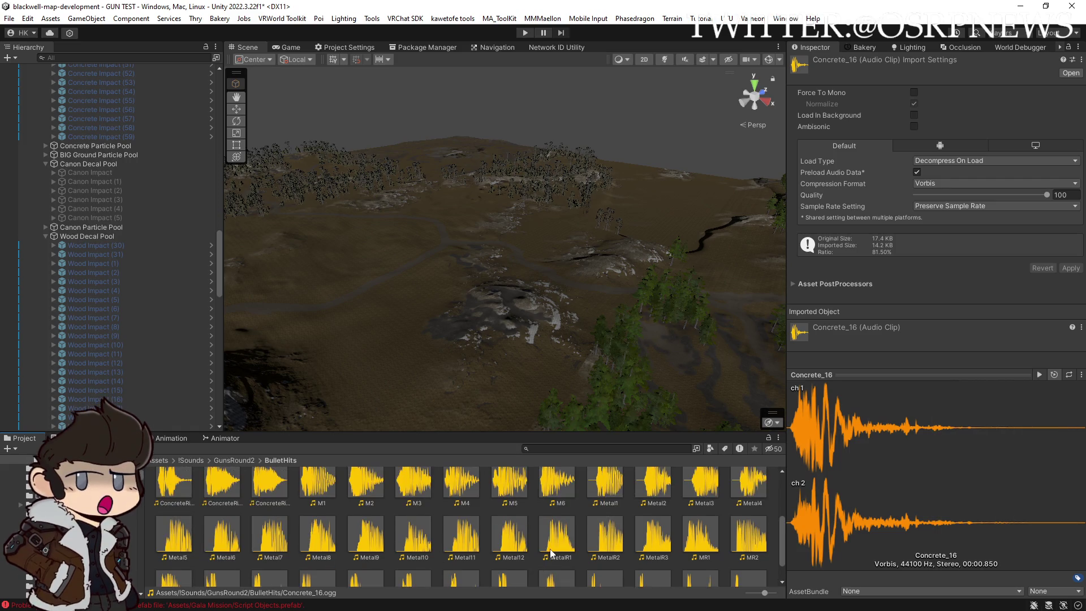
scroll(586, 542, "up", 1)
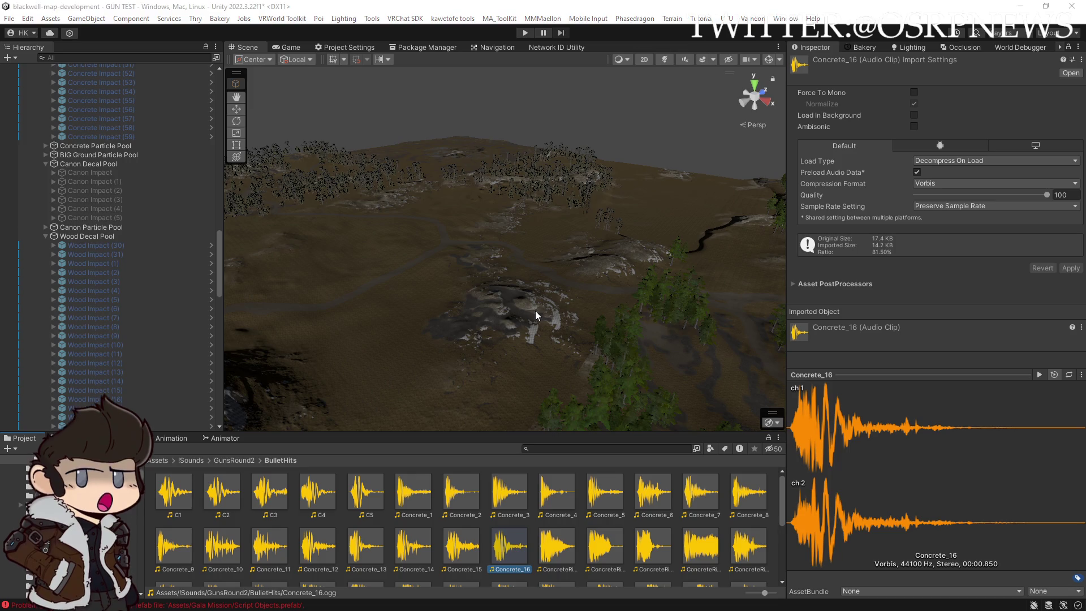
key("alt+Tab")
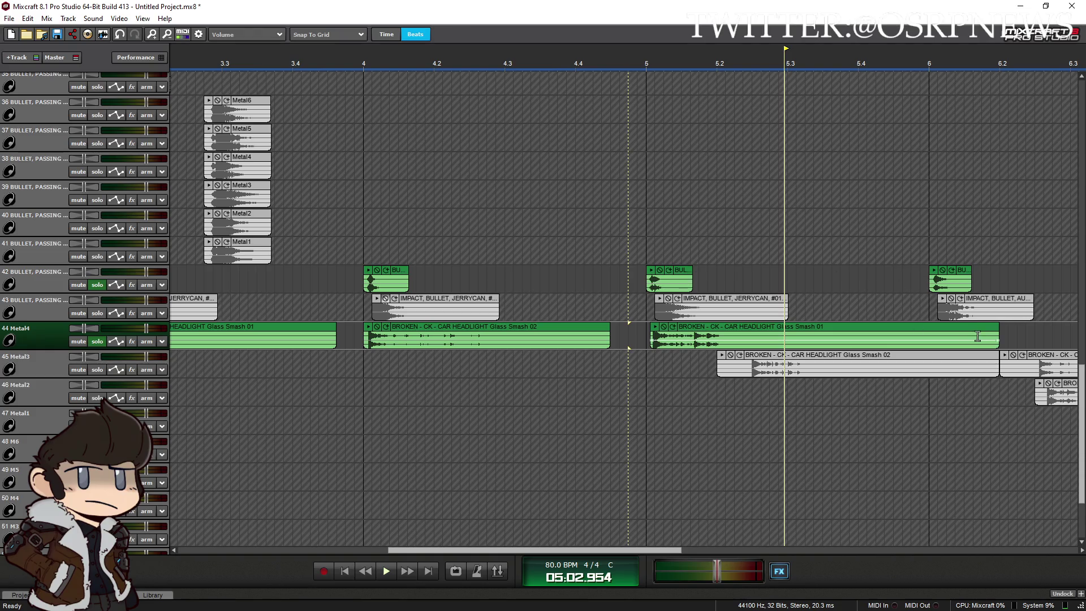
Trim the Glass Smash 01 tail, move Glass Smash 02 onto Metal4, and audition from bar 6
left_click_drag(999, 335, 886, 348)
mouse_move(814, 360)
left_mouse_down()
mouse_move(1050, 333)
mouse_move(999, 333)
left_mouse_up()
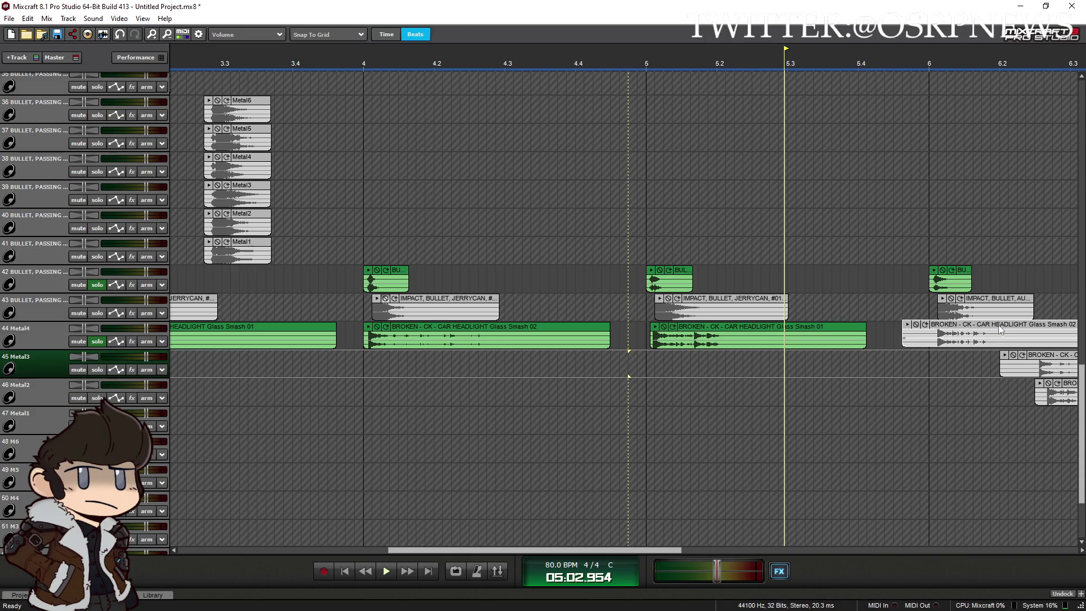
left_click(918, 341)
key("space")
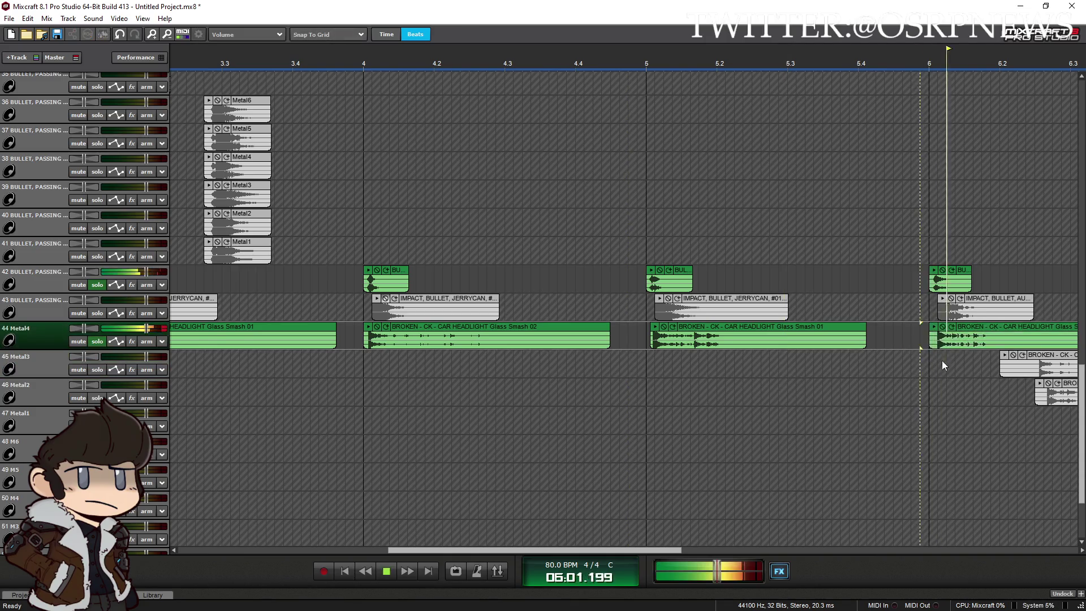
scroll(819, 356, "up", 3)
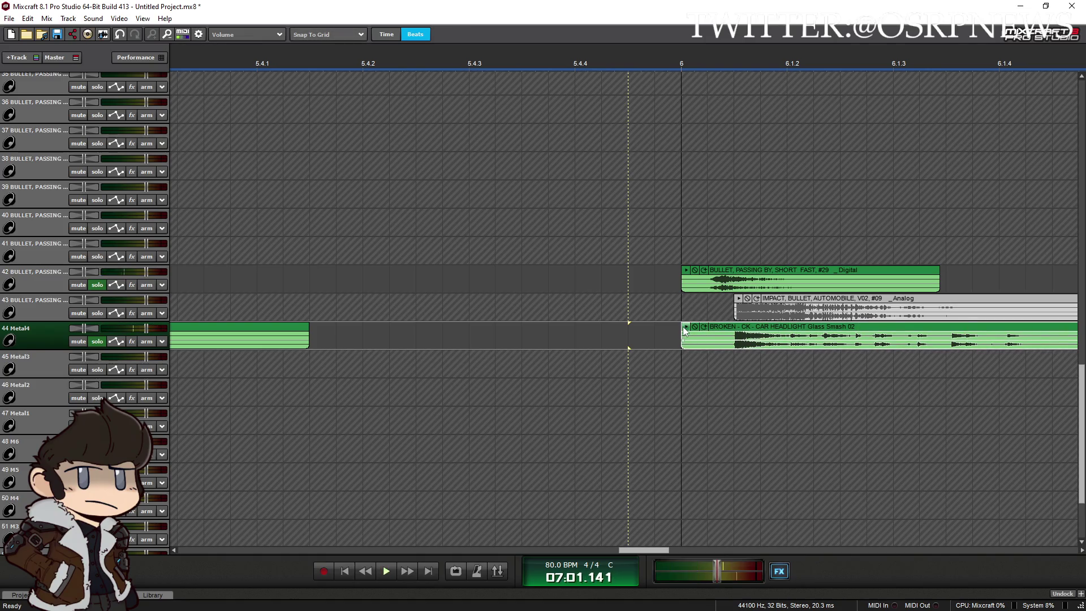
scroll(730, 317, "down", 2)
scroll(692, 339, "down", 3)
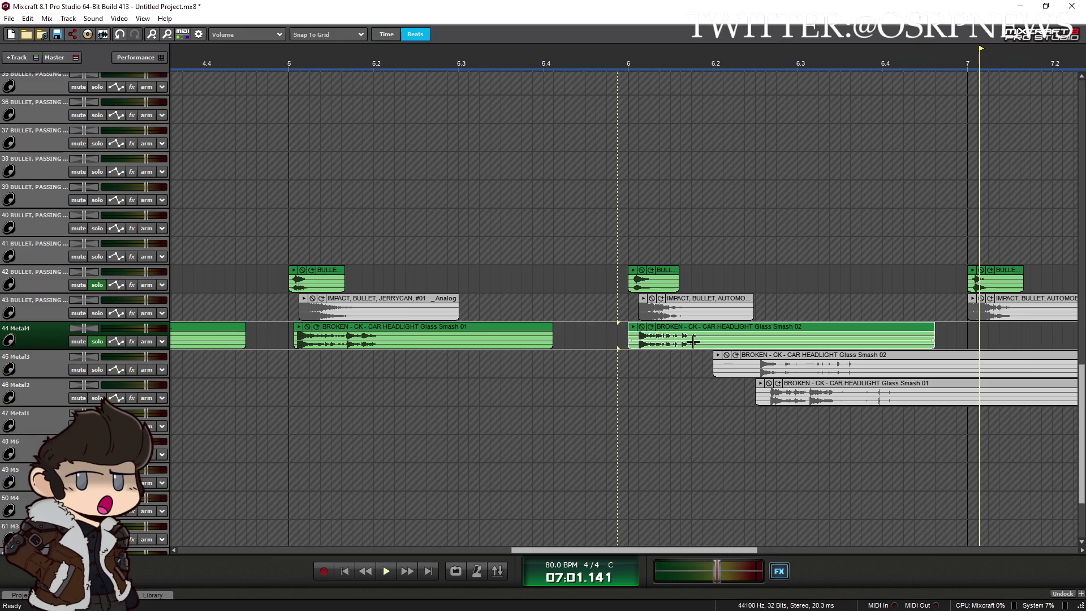
scroll(722, 357, "down", 1)
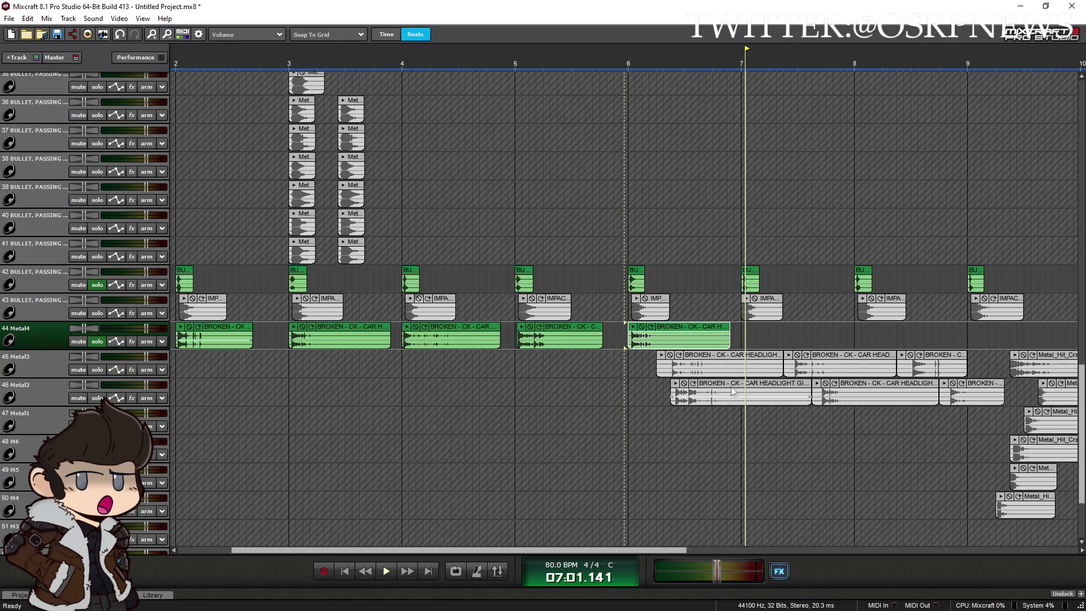
Place a Glass Smash clip on Metal4 trimmed to start at bar 7, and audition it
left_click_drag(749, 357, 820, 328)
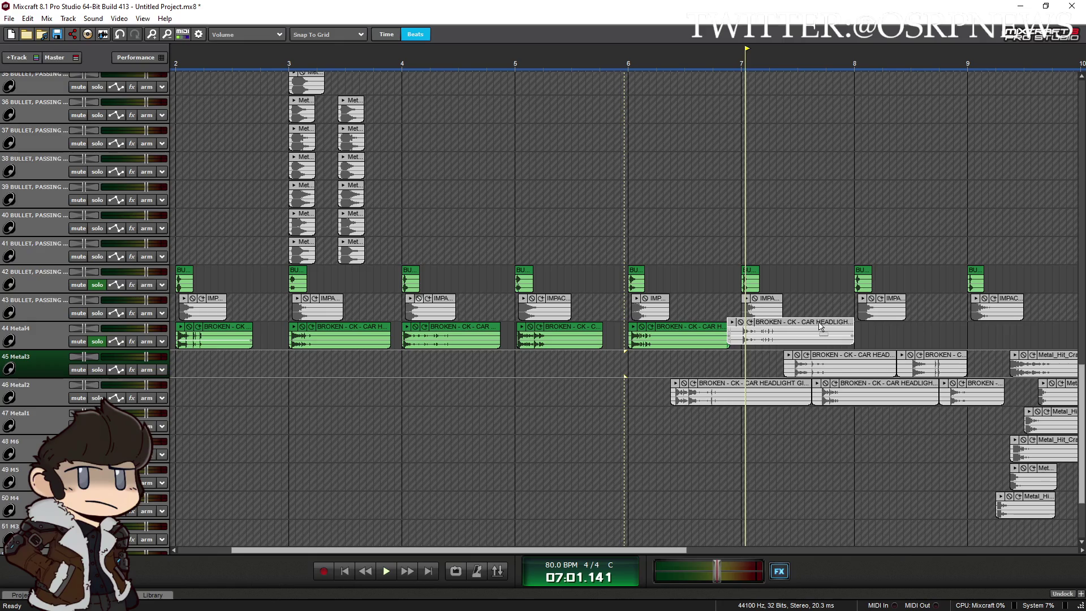
scroll(780, 383, "up", 1)
scroll(628, 377, "up", 2)
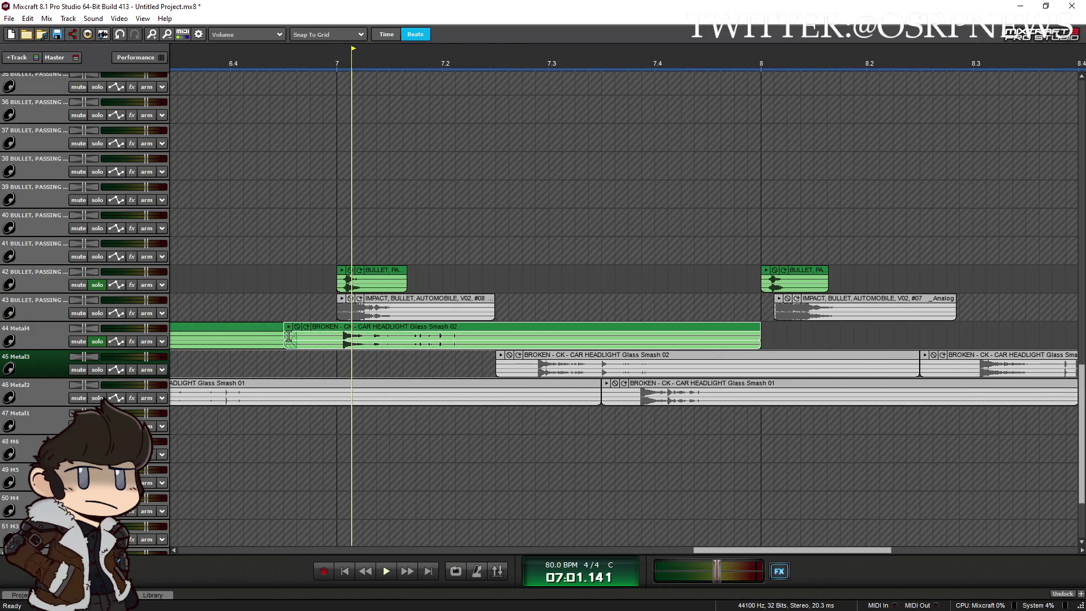
left_click_drag(291, 336, 338, 337)
left_click(314, 331)
key("space")
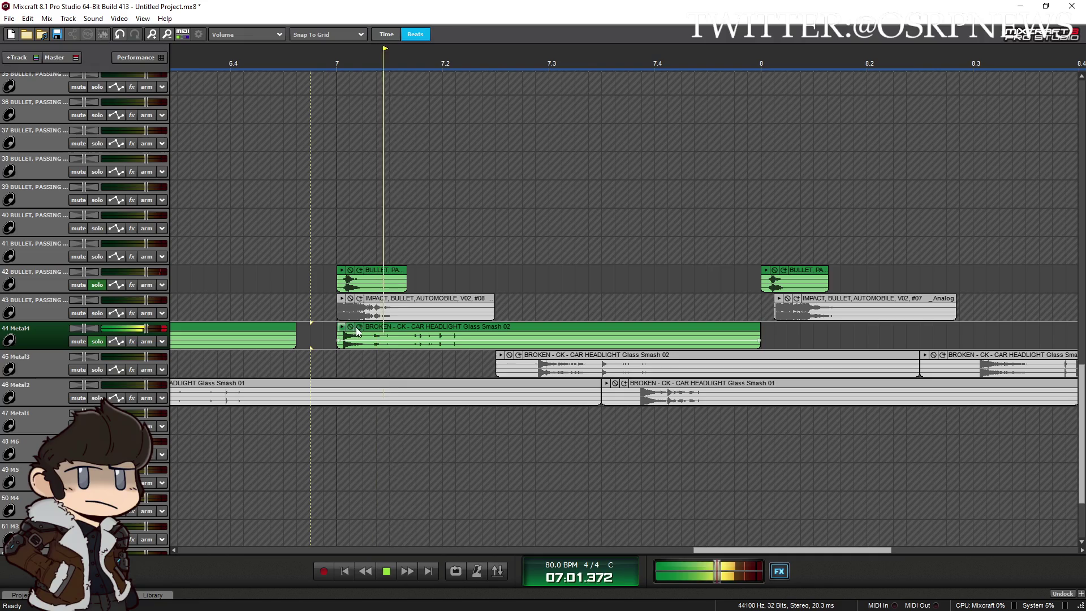
scroll(686, 328, "up", 1)
Shift the Glass Smash 02 clip one grid step later and trim its end, replaying from bar 8
left_click_drag(686, 328, 700, 328)
left_click(556, 339)
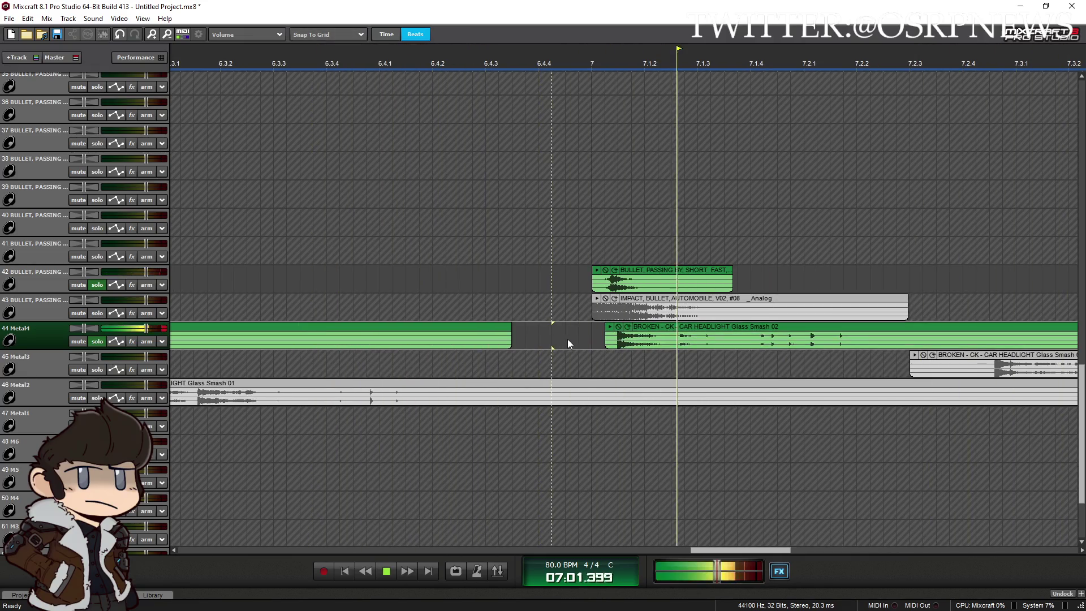
scroll(562, 345, "down", 2)
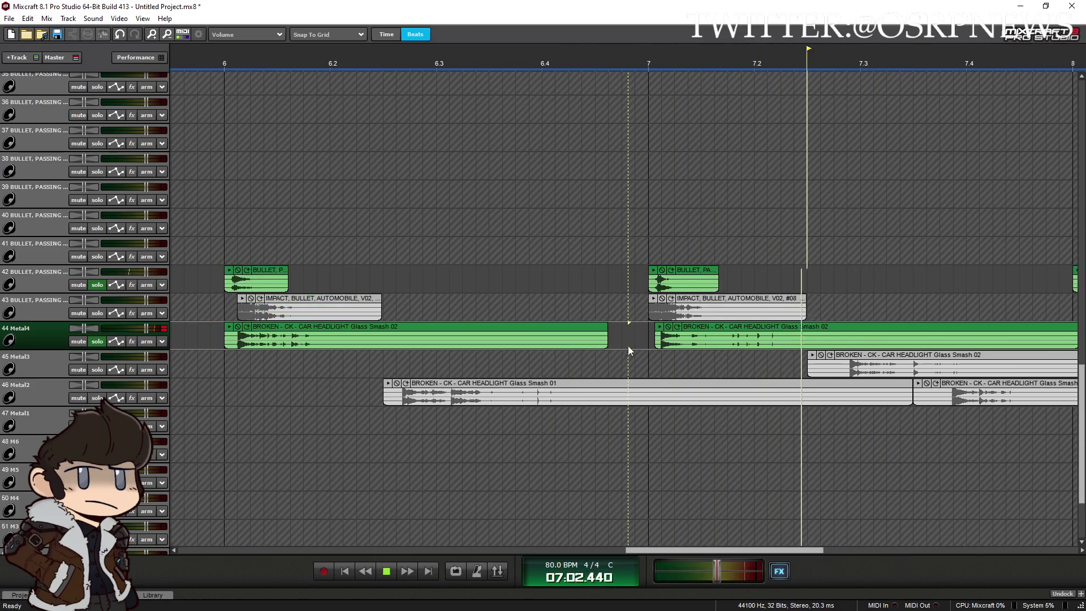
scroll(625, 351, "down", 1)
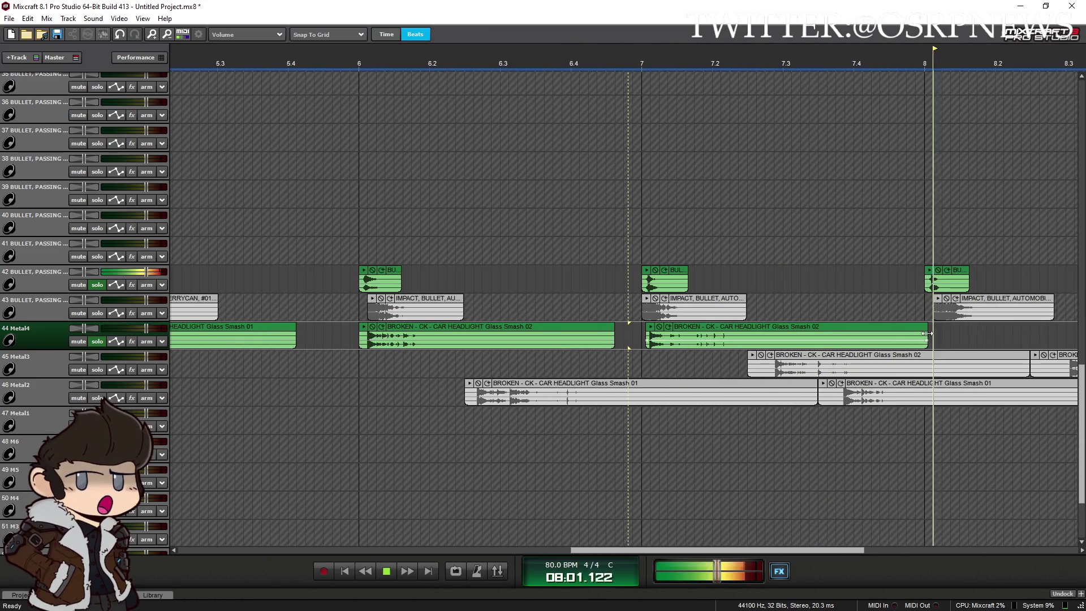
scroll(810, 338, "down", 2)
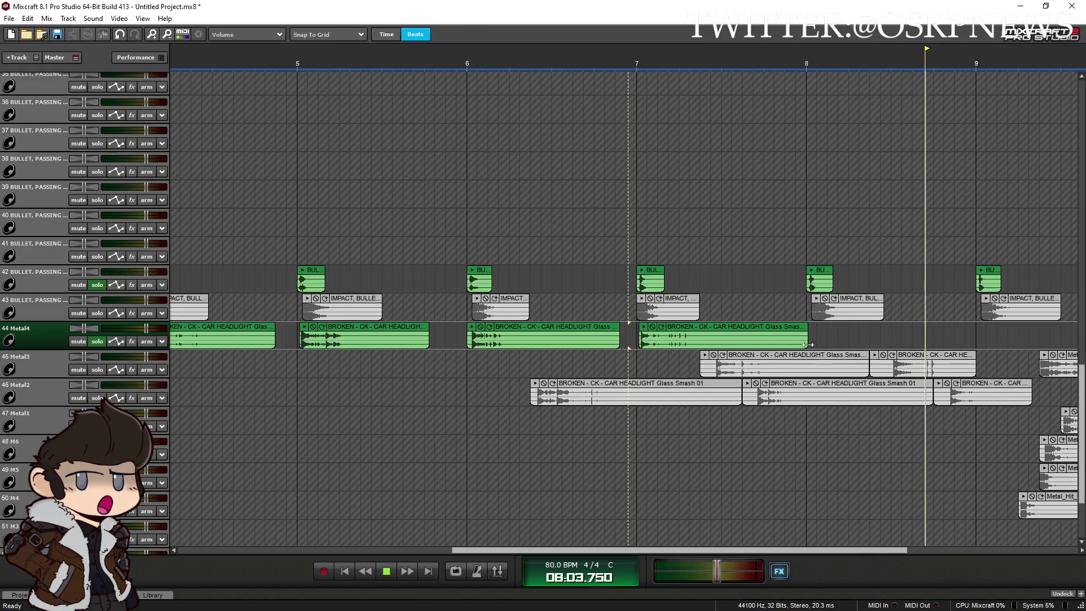
mouse_move(810, 338)
left_mouse_down()
mouse_move(753, 337)
mouse_move(881, 345)
mouse_move(865, 330)
left_mouse_up()
key("space")
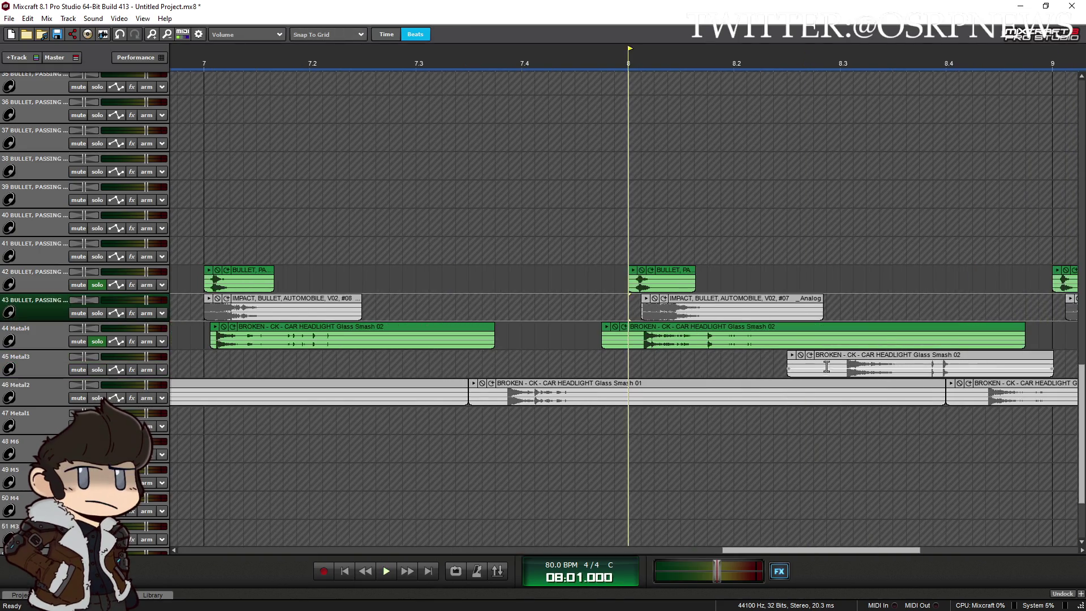
key("space")
scroll(625, 311, "up", 3)
Trim the bar 8 Glass Smash clip's start later and shorten its tail
left_click(702, 330)
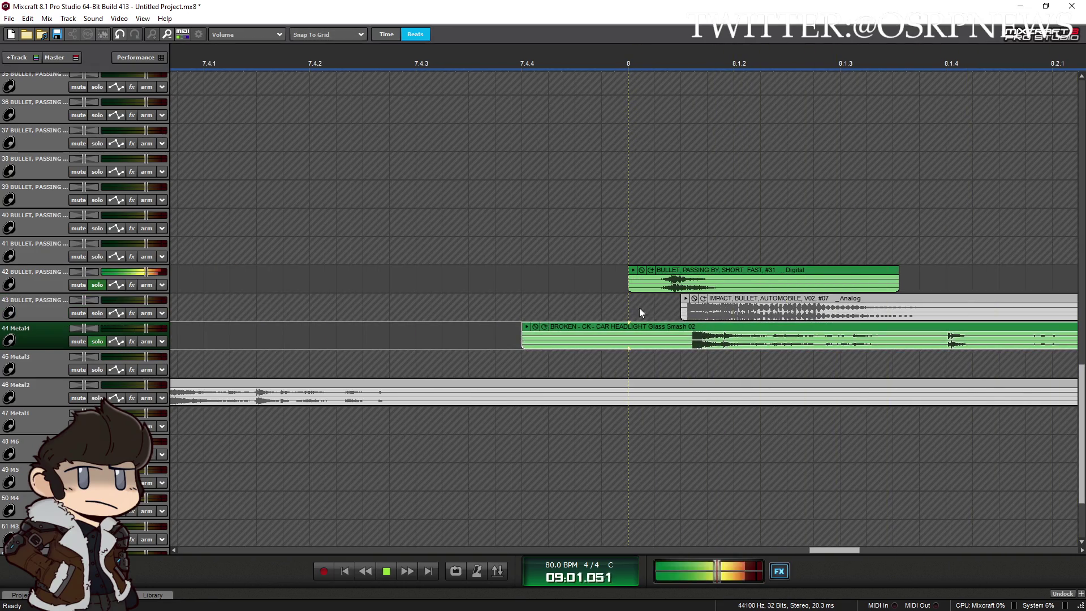
left_click(601, 308)
left_click_drag(525, 333, 668, 341)
scroll(679, 378, "down", 2)
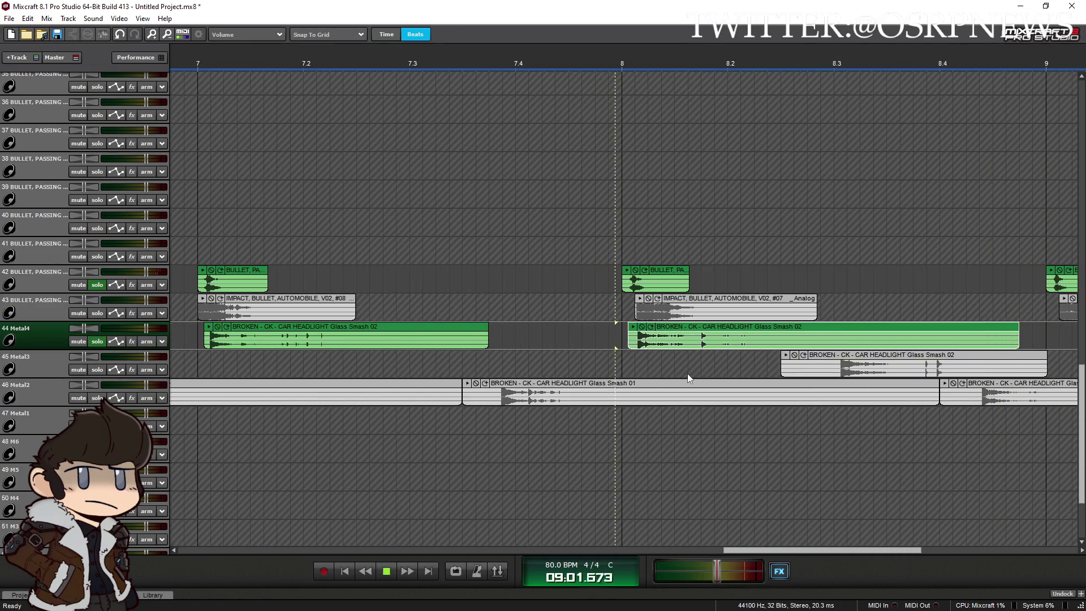
scroll(687, 373, "down", 1)
mouse_move(822, 332)
left_mouse_down()
mouse_move(729, 335)
mouse_move(749, 329)
left_mouse_up()
scroll(717, 379, "down", 1)
Nudge the bar 9 Glass Smash 02 clip slightly later and trim its start
left_click(697, 334)
scroll(702, 334, "up", 5)
key("space")
left_click_drag(803, 333, 830, 333)
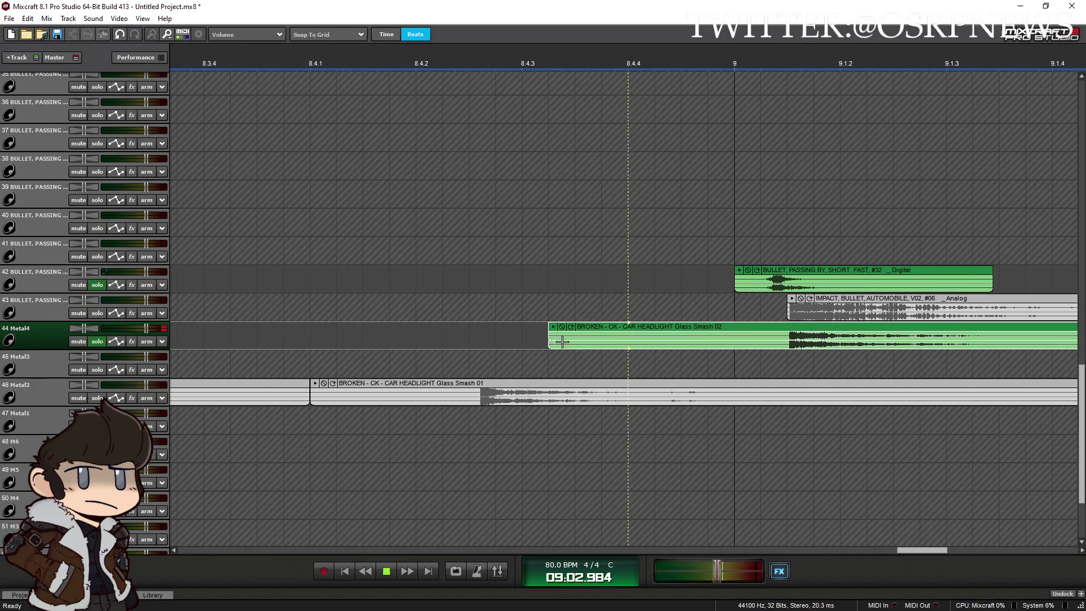
left_click_drag(548, 336, 735, 344)
scroll(722, 371, "down", 4)
key("space")
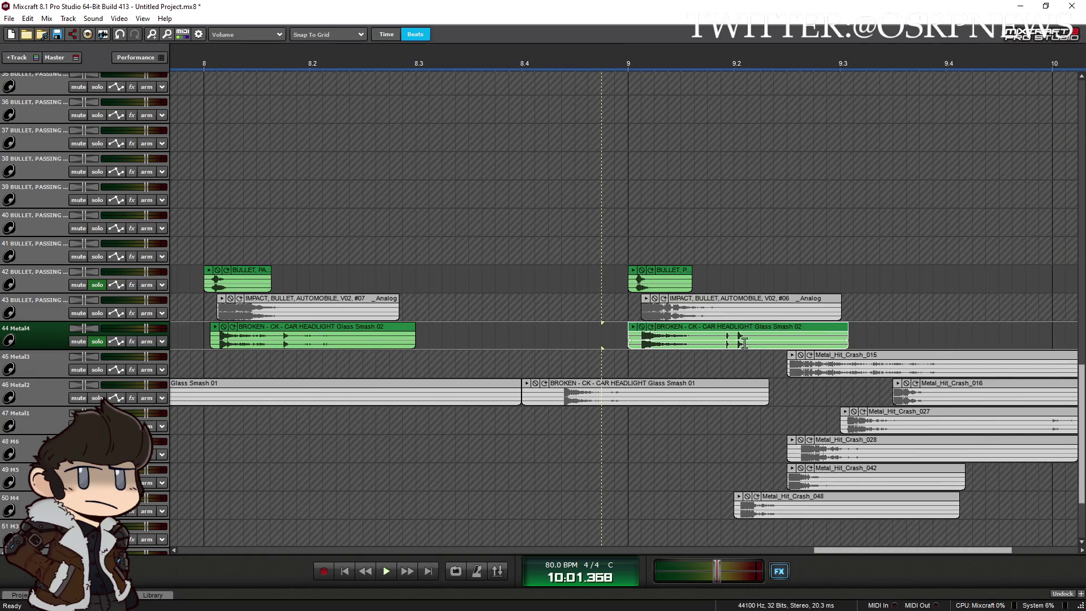
Audition the bar 9 glass smash from just before bar 9
left_click(669, 198)
key("space")
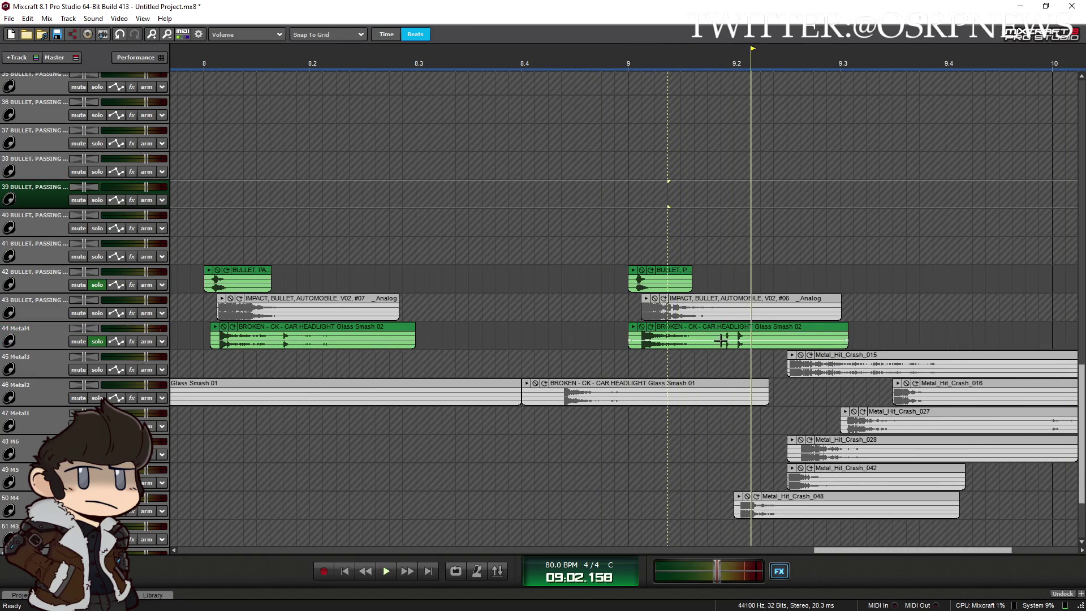
left_click(686, 340)
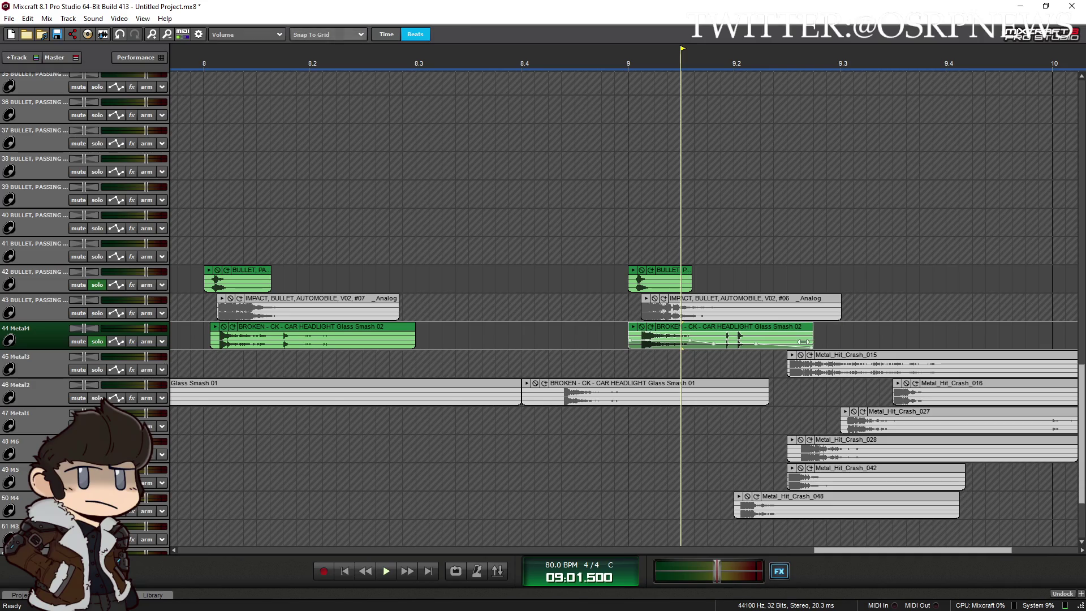
left_click(603, 240)
key("space")
scroll(492, 405, "down", 3)
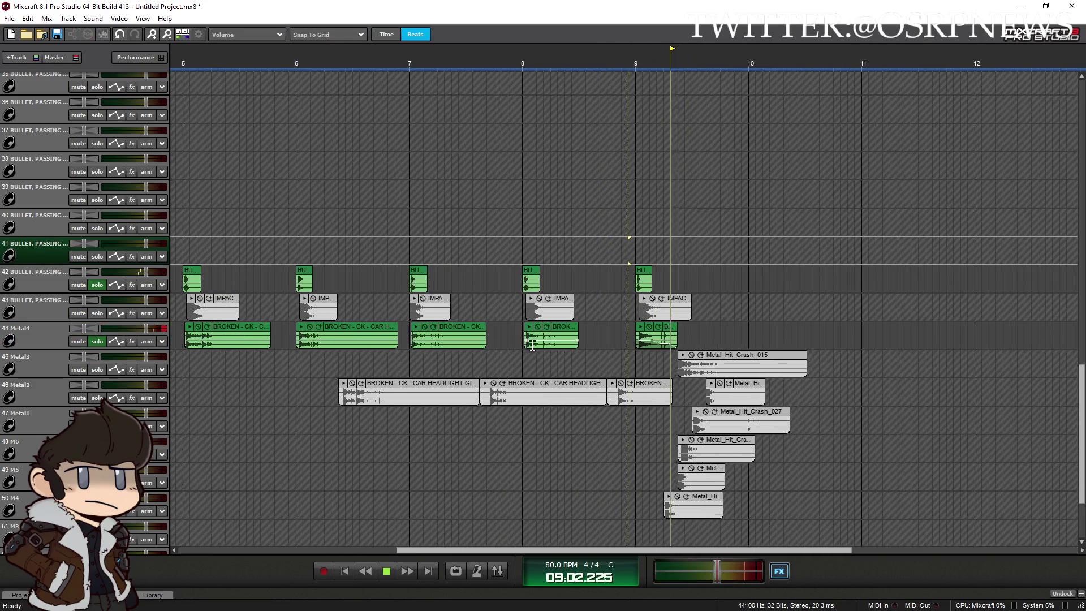
scroll(1003, 385, "down", 2)
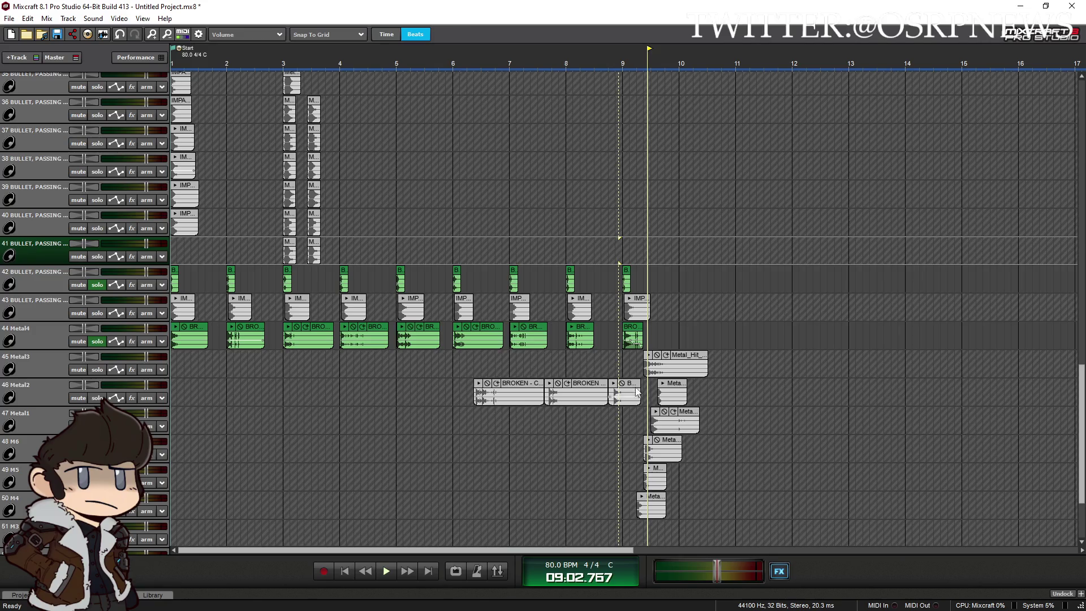
Copy bullet clips onto bars 11 and 12
scroll(638, 391, "down", 2)
mouse_move(383, 396)
left_mouse_down()
mouse_move(515, 398)
mouse_move(692, 303)
left_mouse_up()
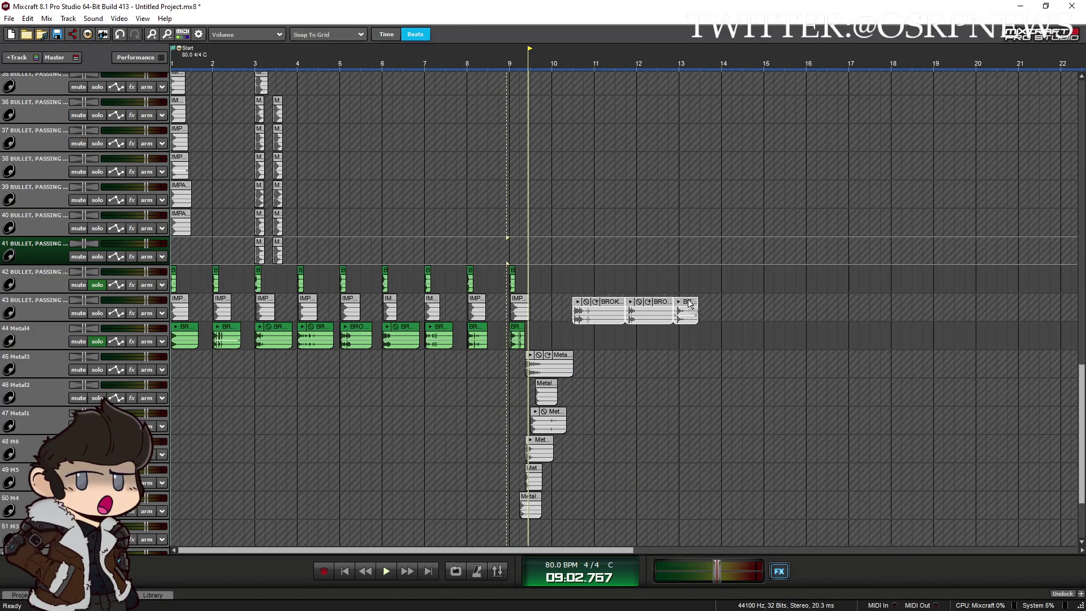
scroll(1082, 374, "up", 5)
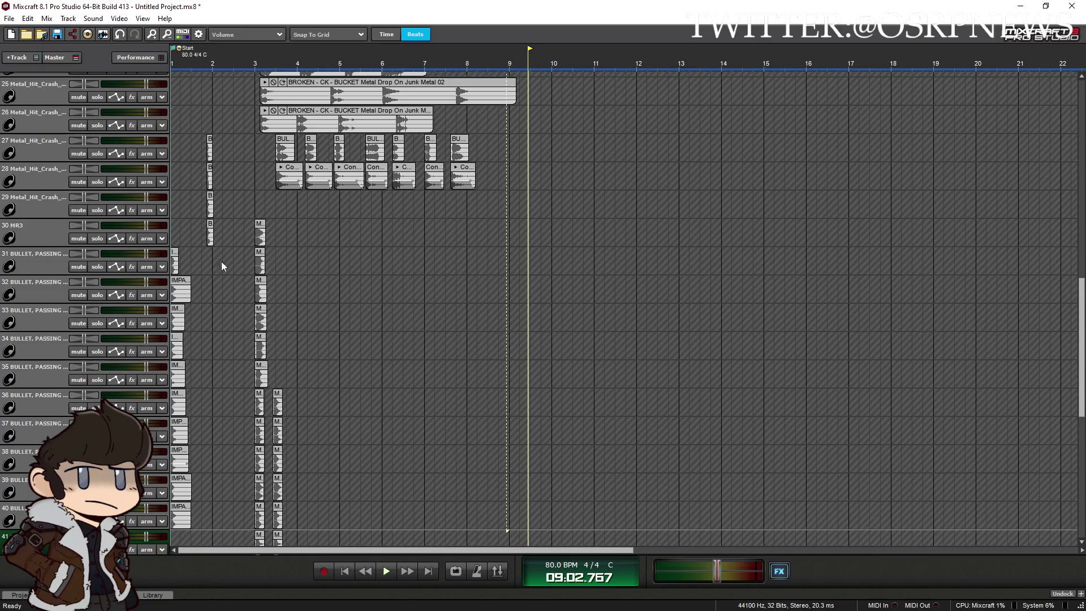
mouse_move(209, 222)
left_mouse_down()
mouse_move(365, 453)
mouse_move(469, 509)
left_mouse_up()
left_click(556, 332)
left_click_drag(555, 332, 602, 337)
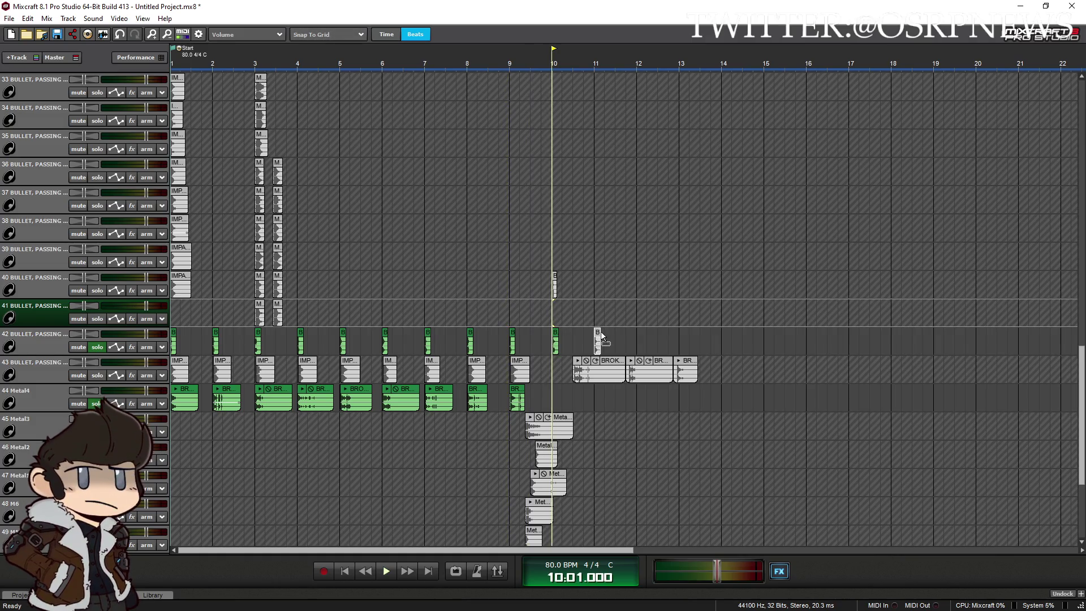
left_click_drag(554, 282, 637, 335)
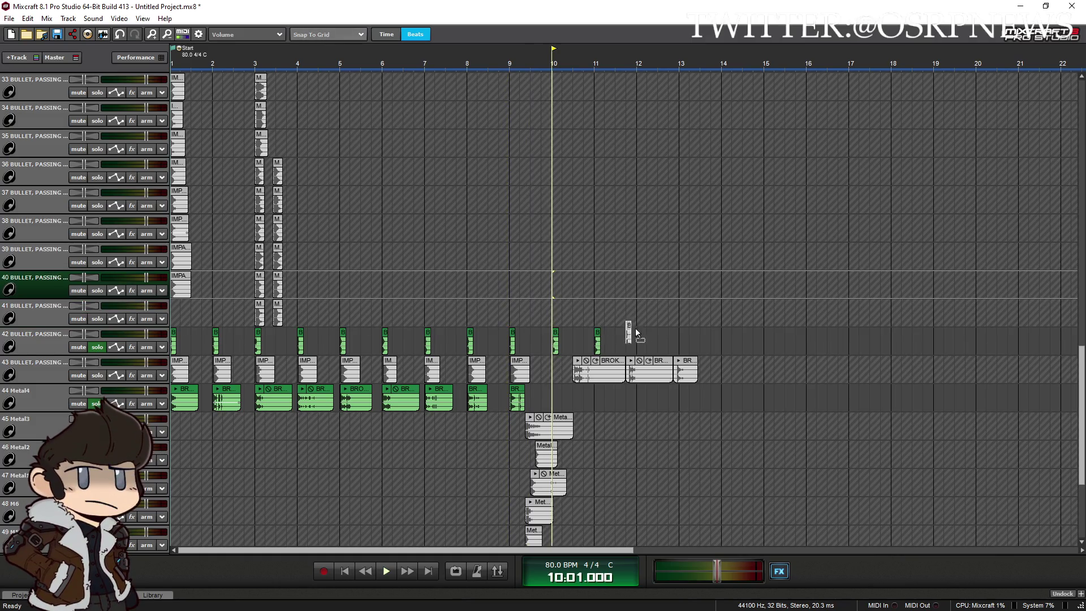
Move a Glass Smash 01 clip onto Metal4 at bar 10 and shorten its tail
left_click(526, 373)
scroll(666, 438, "up", 3)
left_click_drag(876, 369, 708, 397)
key("space")
scroll(626, 301, "up", 2)
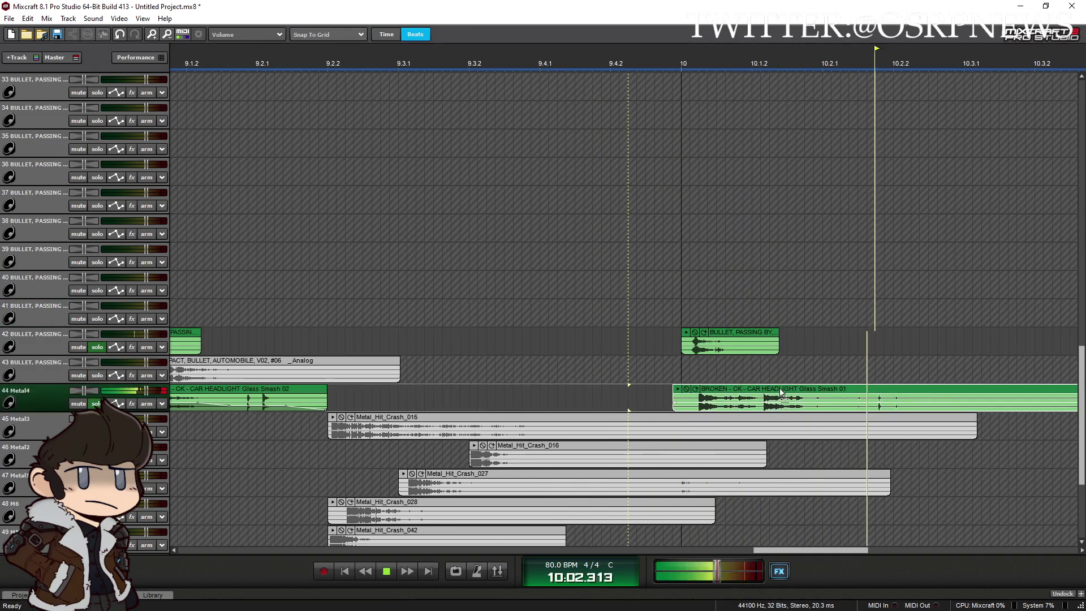
left_click(671, 358)
scroll(647, 368, "down", 2)
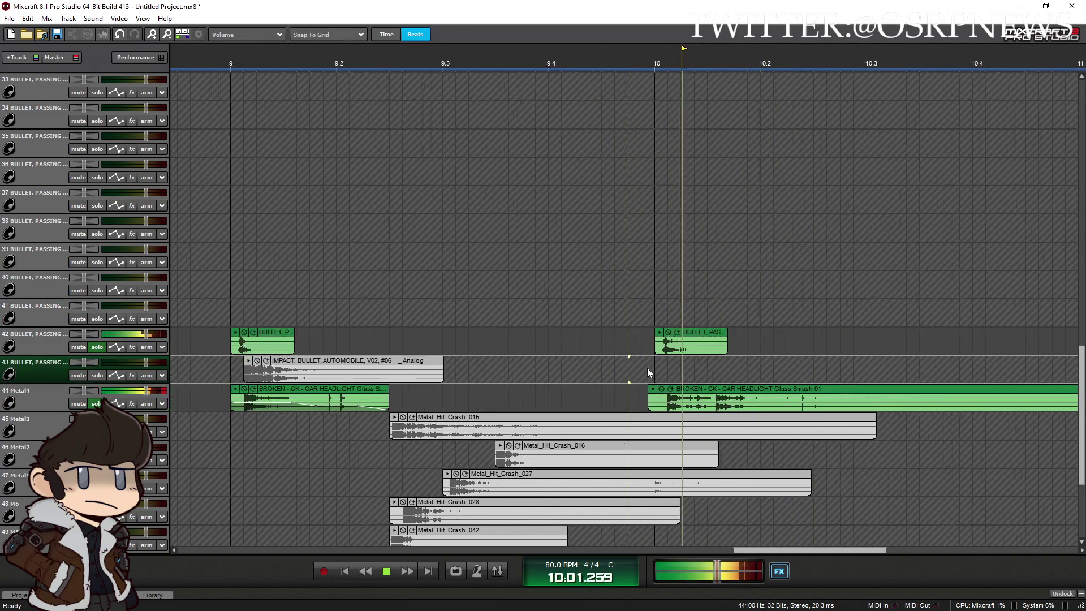
scroll(648, 367, "down", 3)
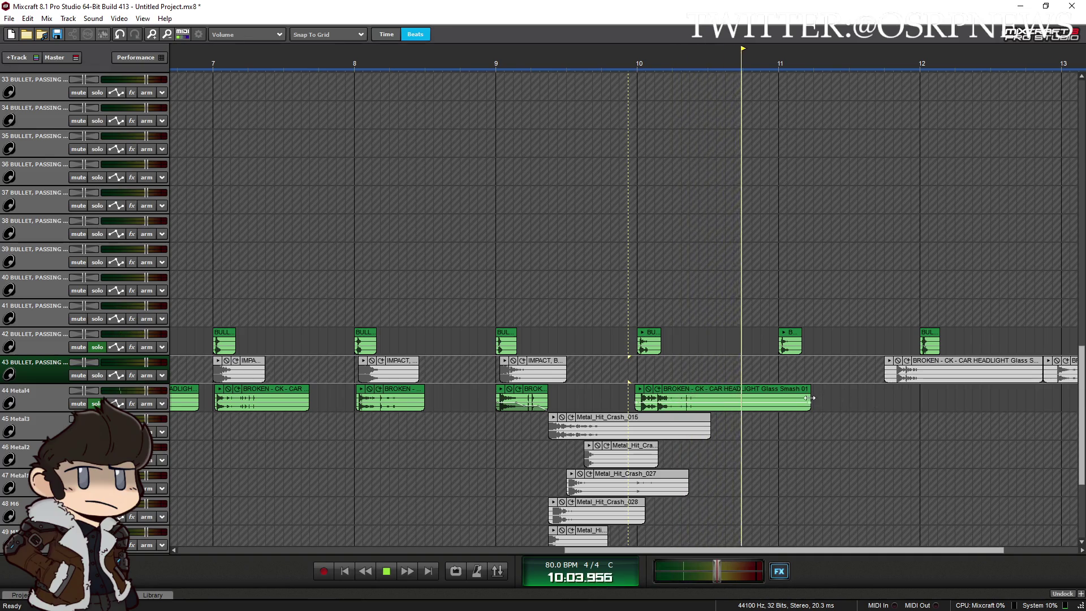
left_click_drag(811, 398, 760, 398)
Place glass smash clips on Metal4 at bars 11 and 12, trimming their starts
left_click_drag(942, 364, 828, 392)
scroll(774, 367, "up", 4)
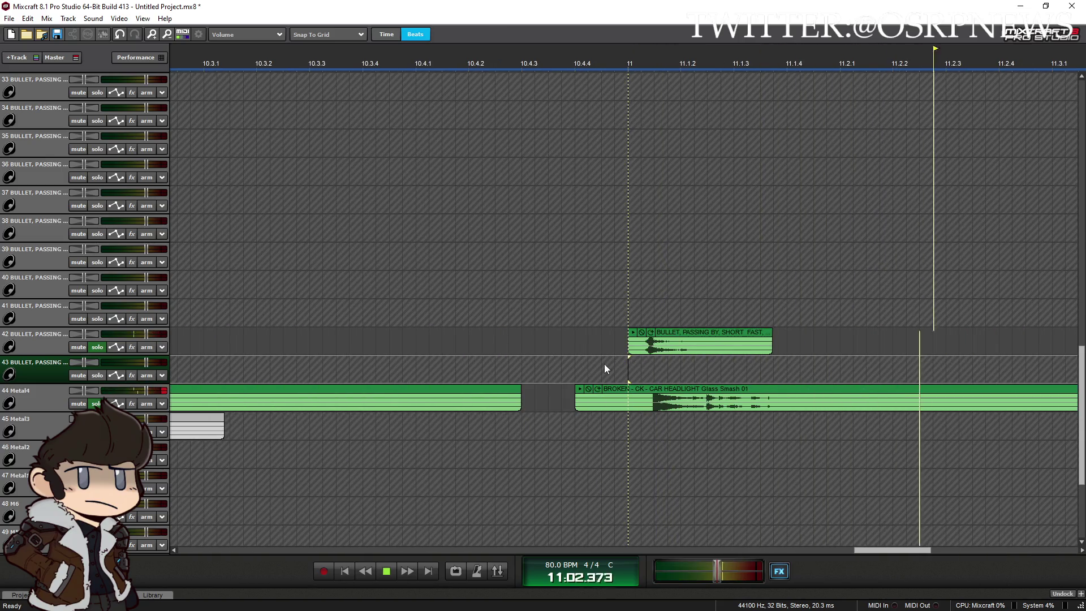
left_click_drag(576, 403, 628, 404)
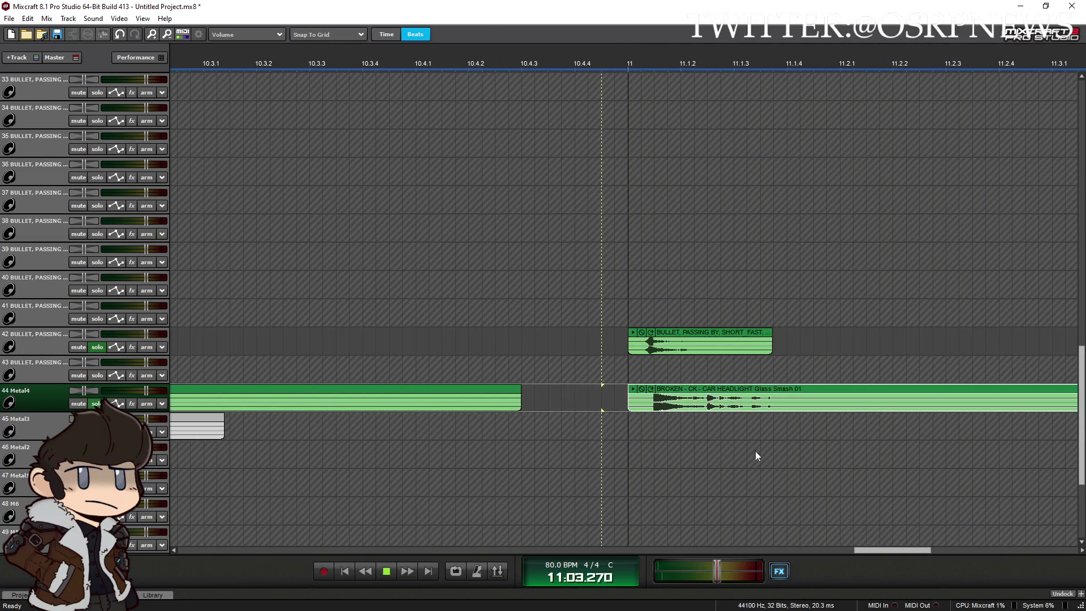
scroll(755, 455, "down", 4)
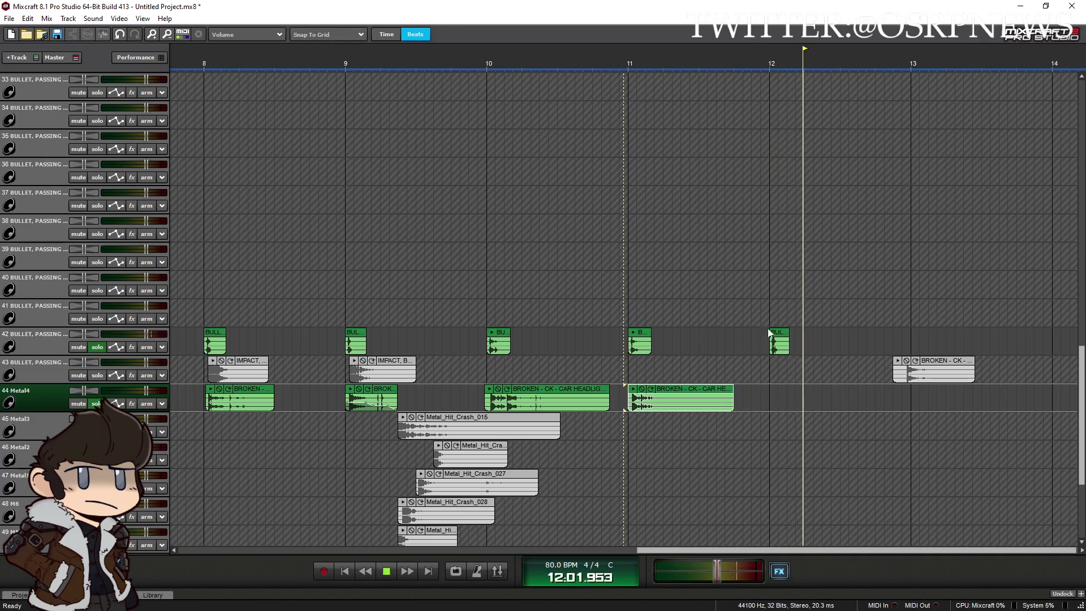
left_click(761, 371)
mouse_move(894, 373)
left_mouse_down()
mouse_move(903, 374)
mouse_move(807, 395)
left_mouse_up()
key("space")
Align the bar 12 glass smash exactly on bar 12, auditioning from just before it
scroll(746, 410, "up", 4)
left_click(708, 362)
key("space")
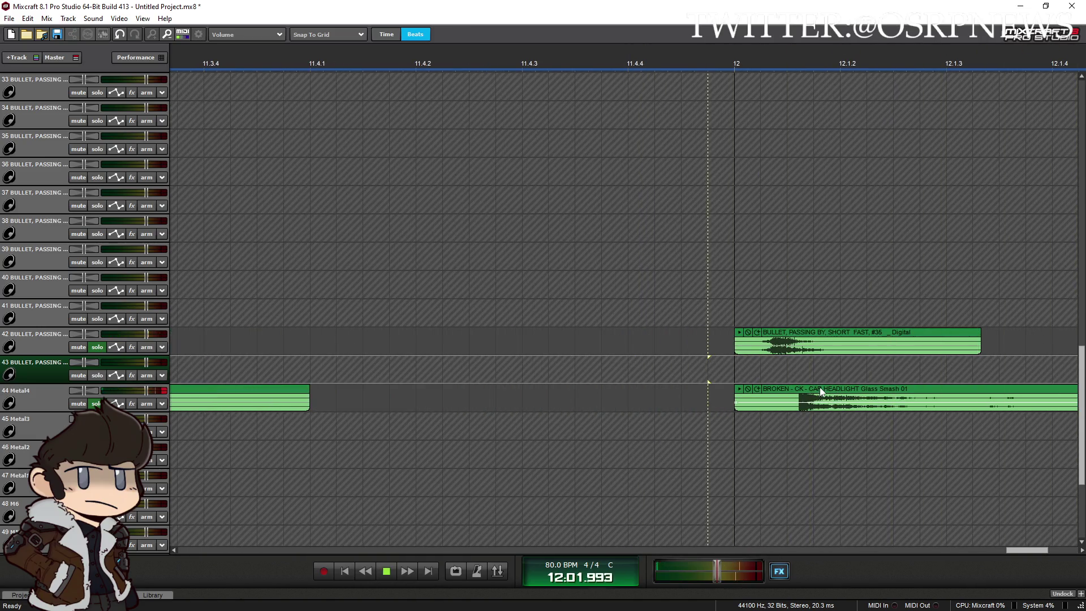
left_click_drag(820, 387, 793, 388)
left_click(715, 359)
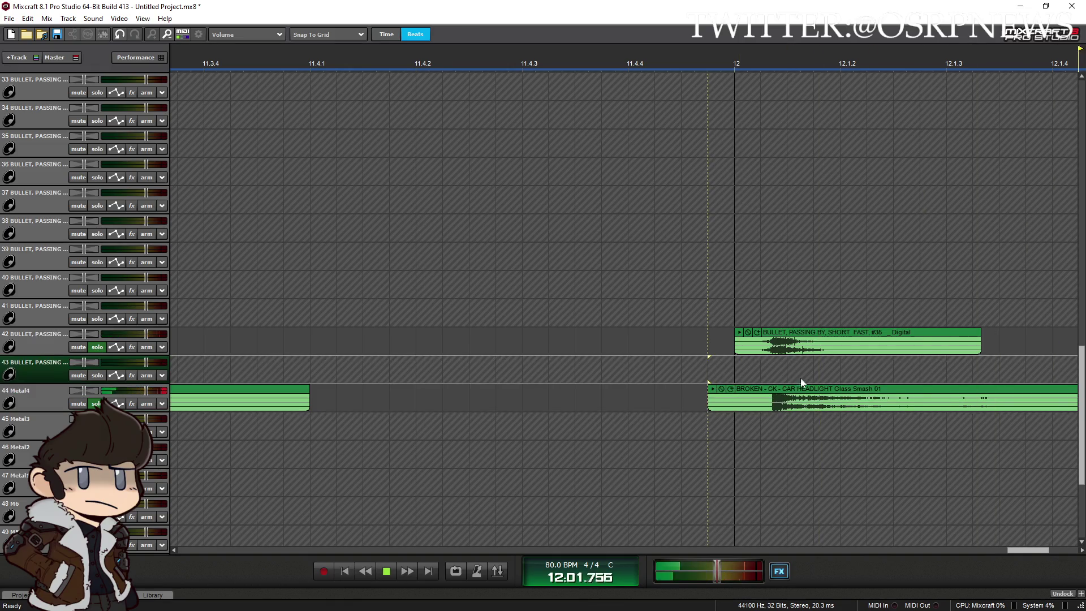
left_click_drag(711, 394, 737, 395)
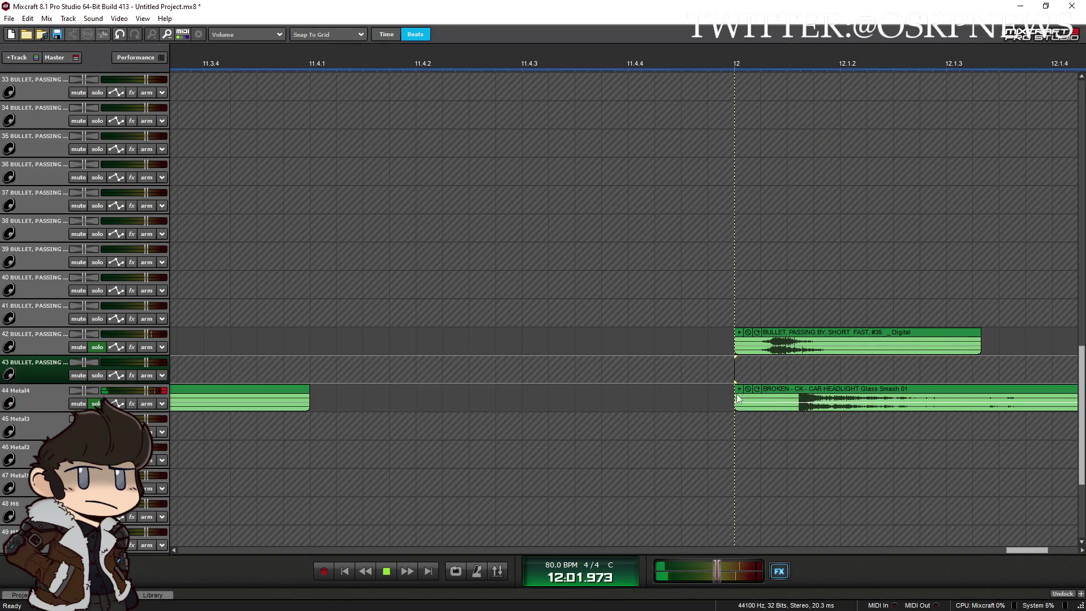
scroll(737, 394, "down", 5)
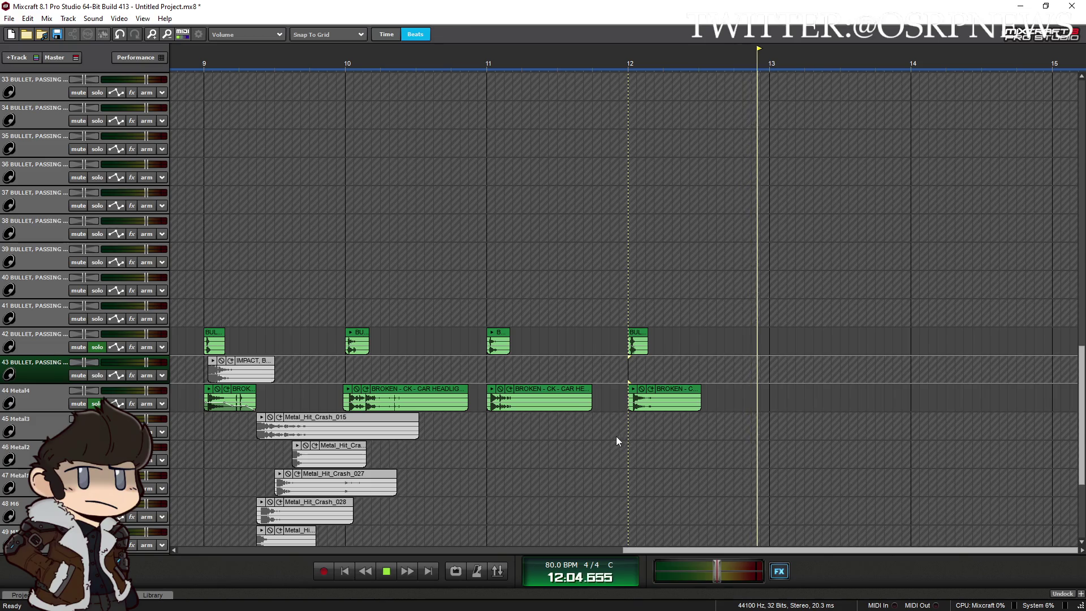
scroll(613, 436, "down", 3)
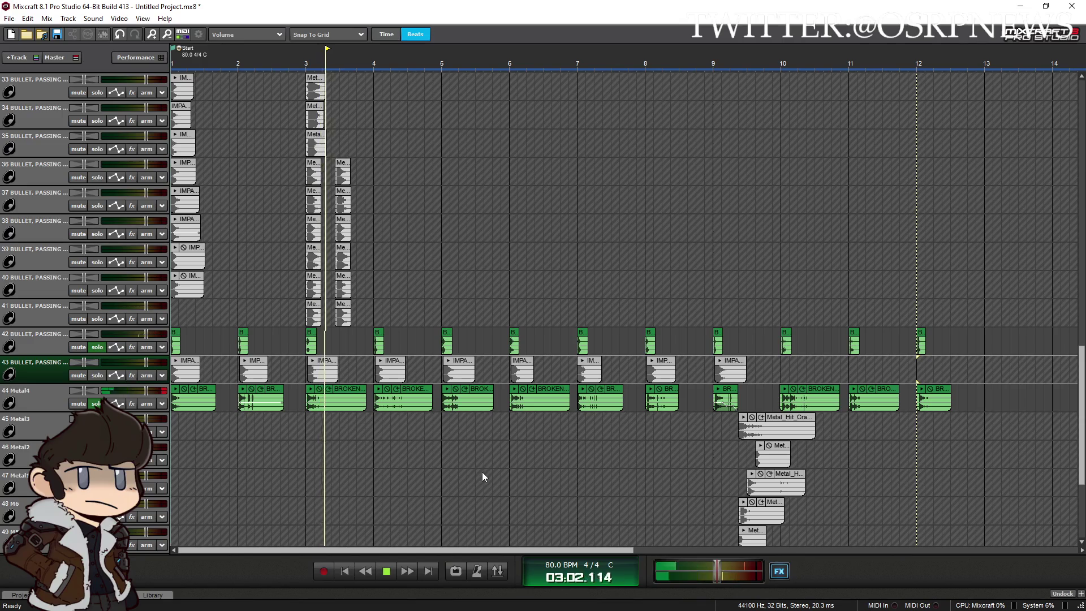
scroll(1078, 421, "down", 1)
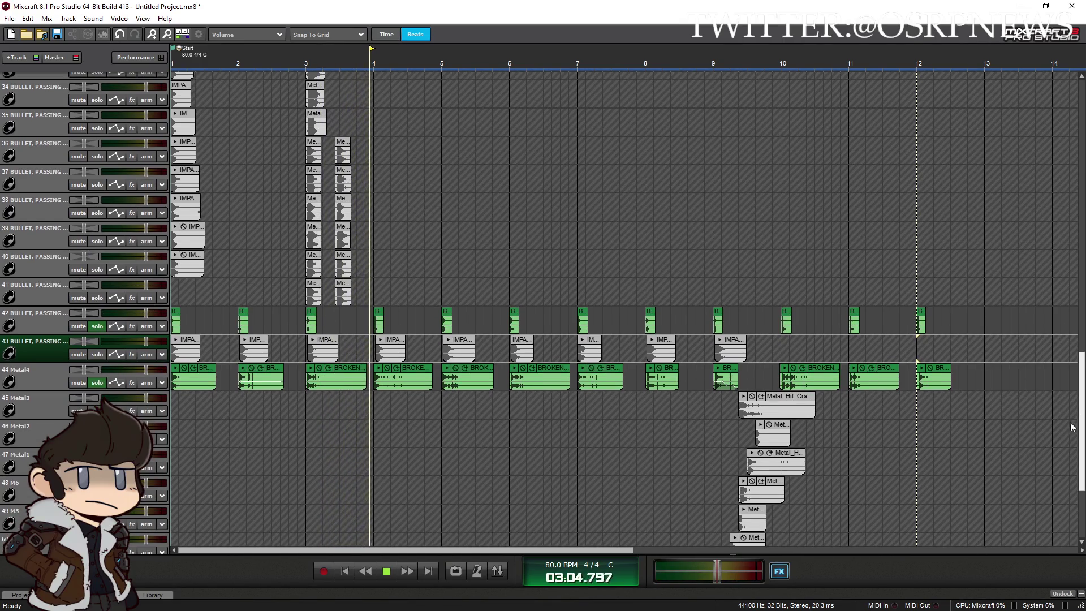
Insert a new empty audio track above track 43 and solo it
right_click(38, 324)
mouse_move(101, 331)
left_click(280, 333)
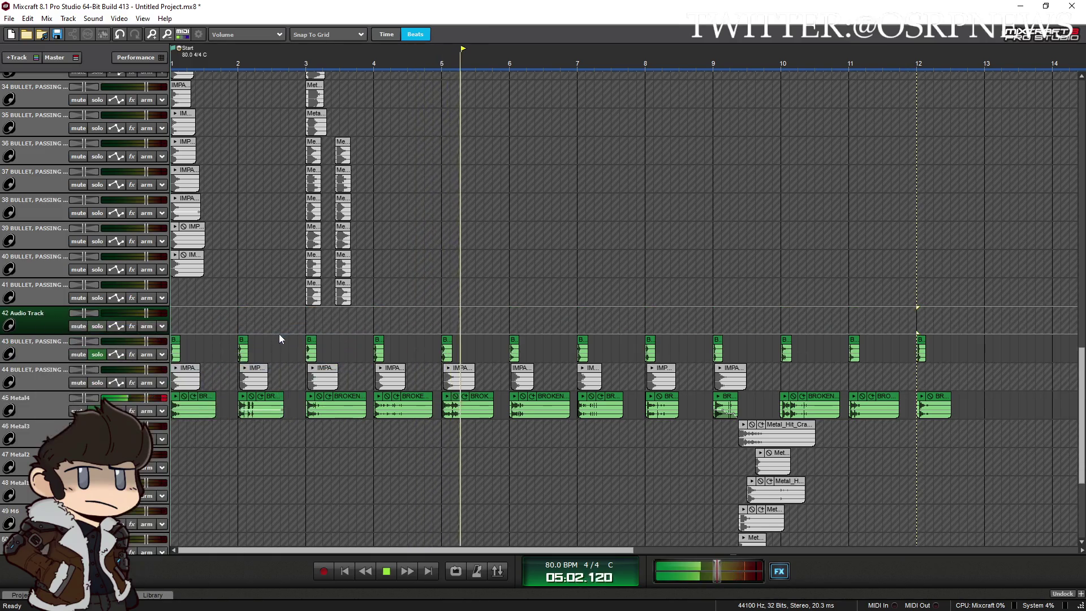
left_click(93, 327)
Place a Metal_Hit_Crash clip on the new track at bar 6, nudged slightly later
mouse_move(778, 461)
left_mouse_down()
mouse_move(538, 356)
mouse_move(576, 327)
mouse_move(539, 318)
left_mouse_up()
left_click(497, 292)
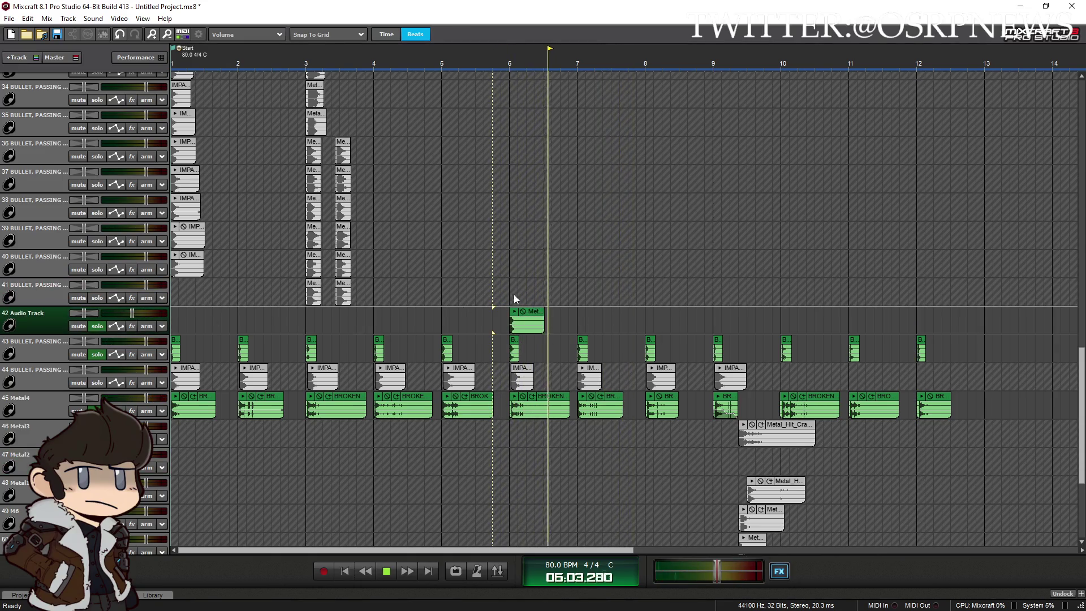
left_click(515, 295)
scroll(691, 307, "up", 5)
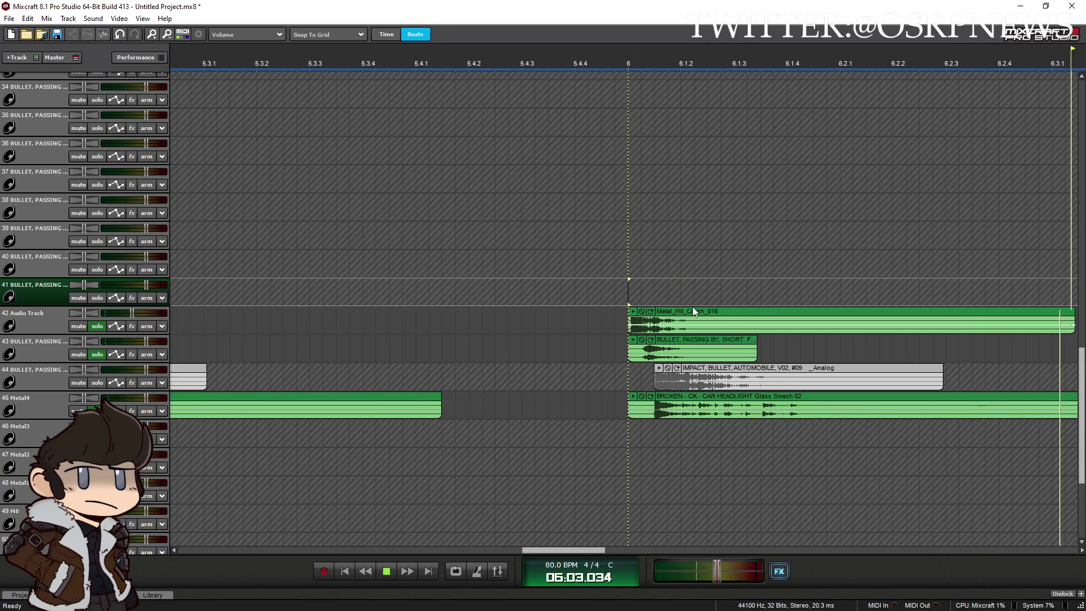
left_click_drag(692, 310, 704, 310)
left_click(609, 280)
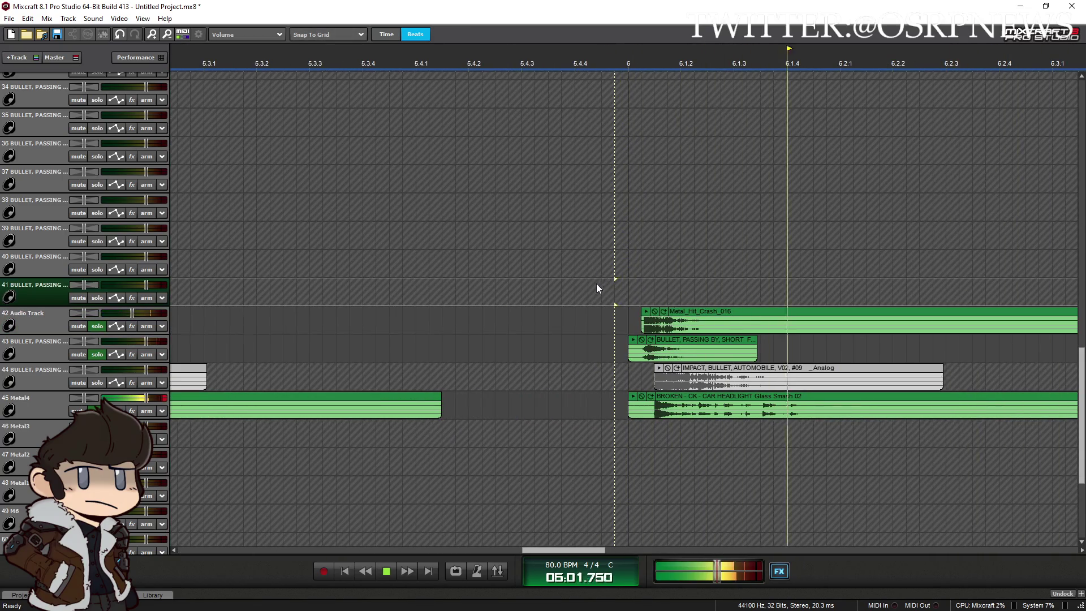
scroll(600, 306, "down", 6)
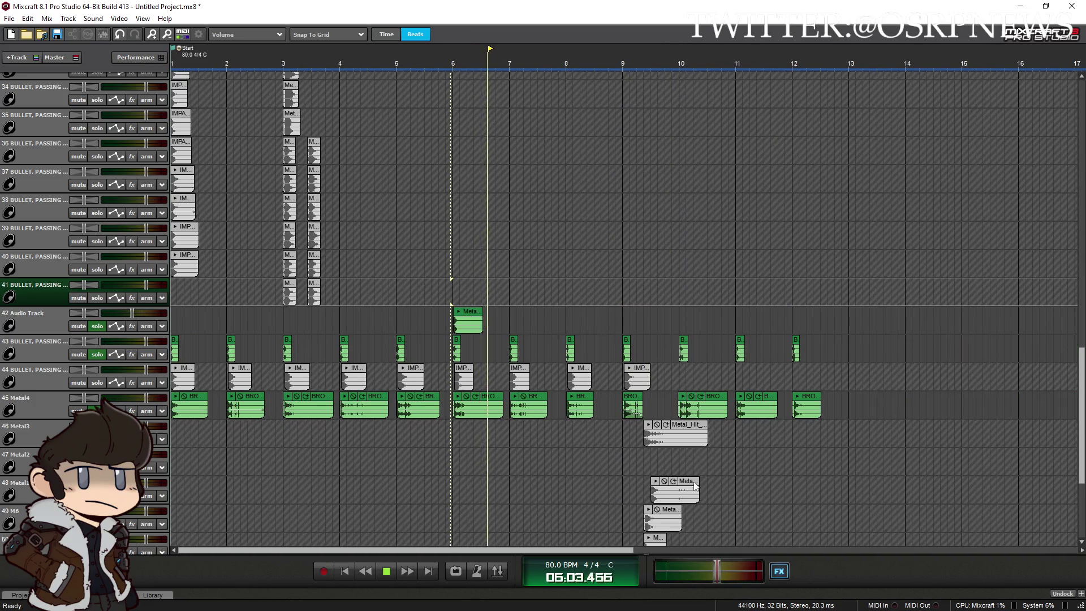
Add another metal crash near bar 7 and audition from bars 10 and 11
mouse_move(687, 483)
left_mouse_down()
mouse_move(663, 464)
mouse_move(573, 318)
mouse_move(551, 312)
mouse_move(631, 283)
mouse_move(630, 260)
left_mouse_up()
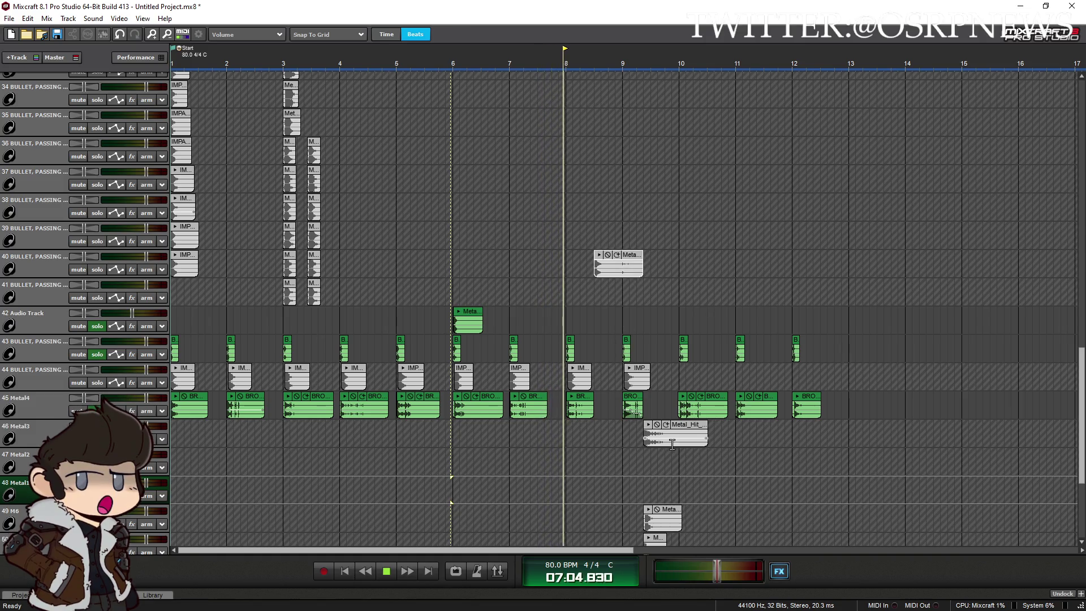
scroll(678, 448, "up", 2)
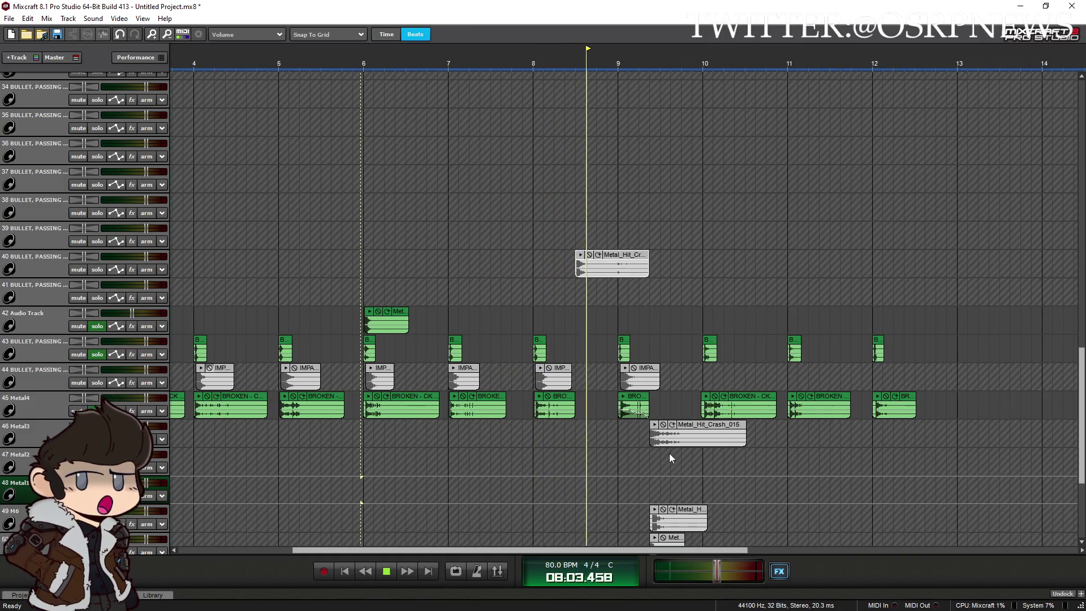
scroll(658, 454, "up", 2)
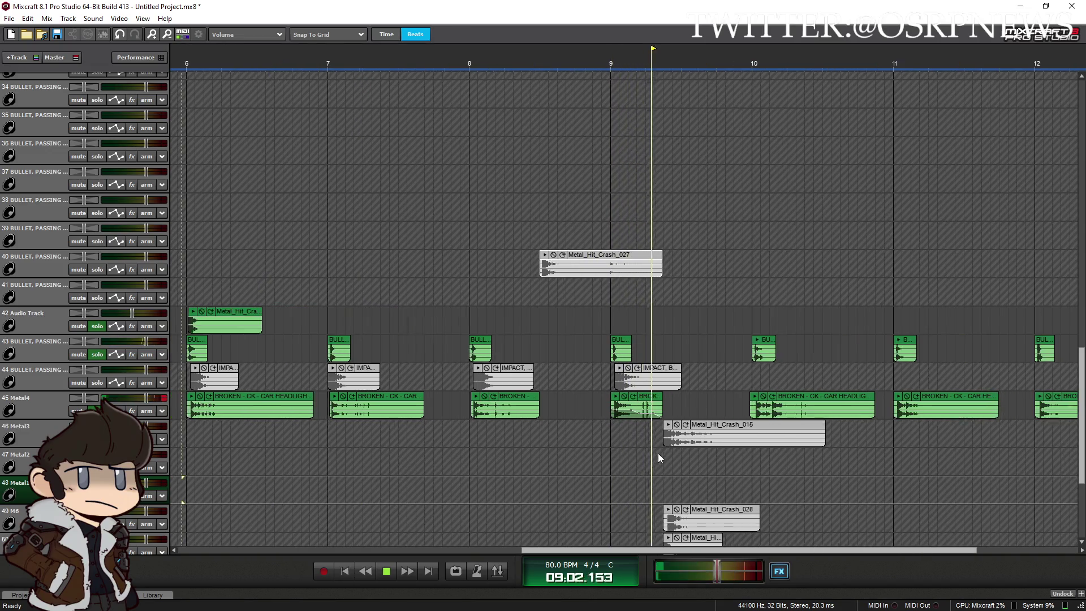
key("space")
key("space")
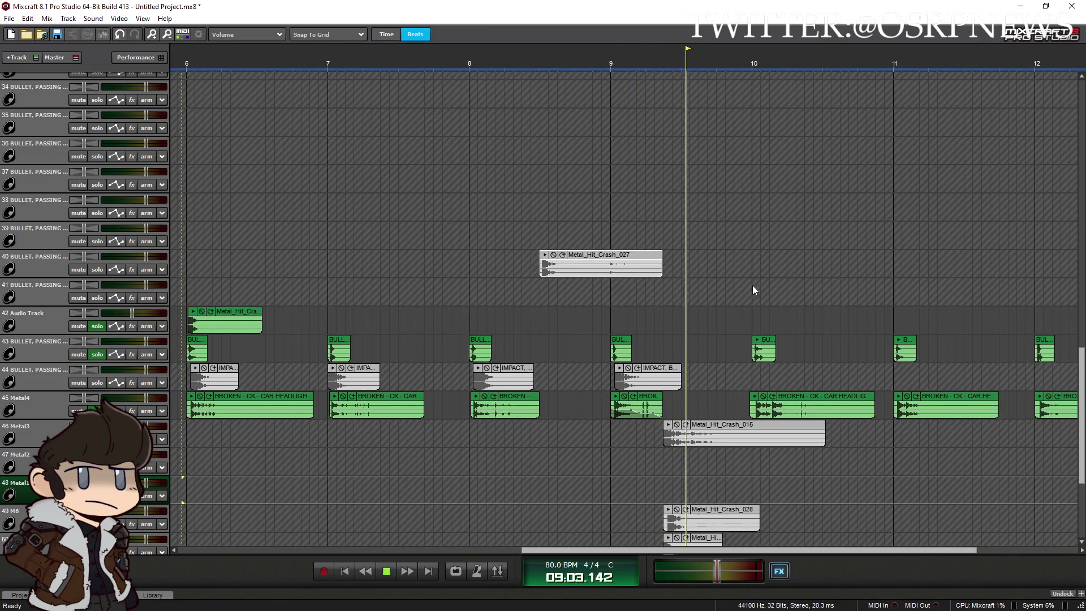
left_click(752, 285)
key("space")
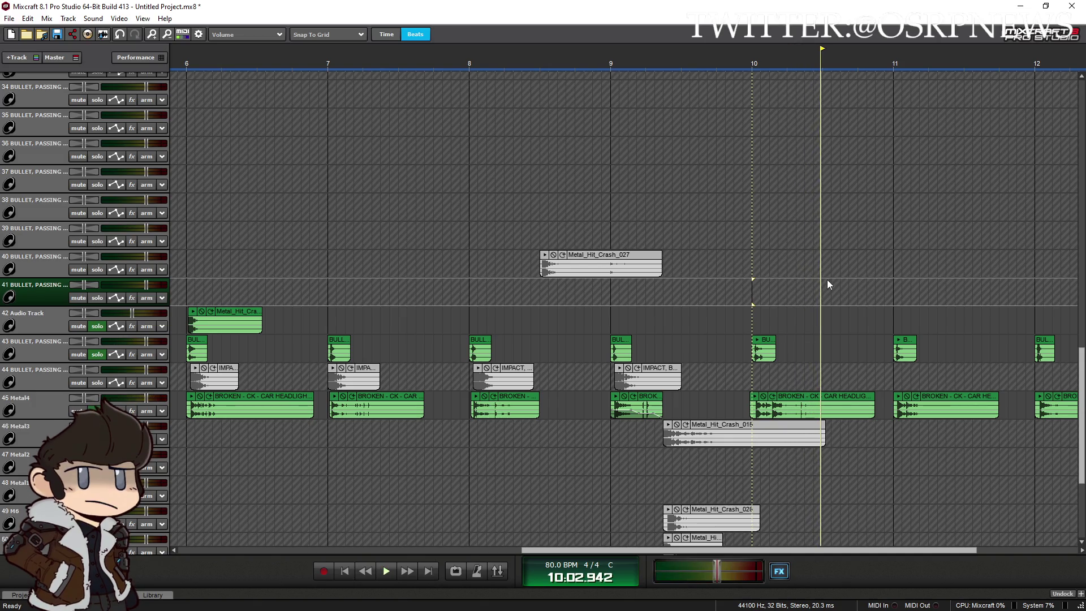
left_click(895, 283)
key("space")
left_click(756, 281)
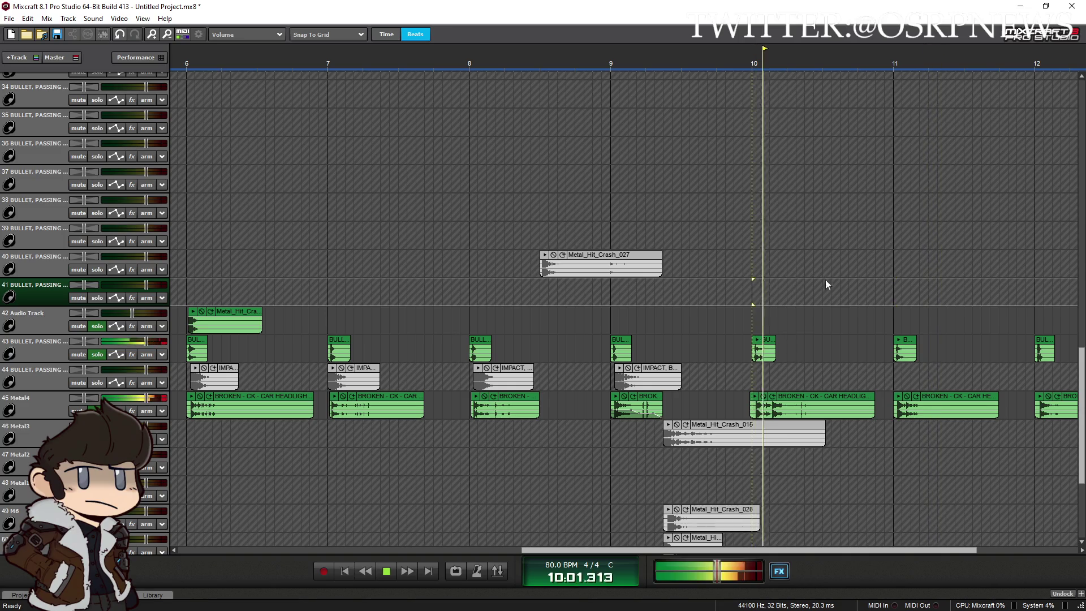
Put Metal_Hit_Crash_027 on Audio Track at bar 10 and trim its end shorter
left_click(1029, 284)
mouse_move(607, 263)
left_mouse_down()
mouse_move(863, 317)
mouse_move(819, 317)
left_mouse_up()
left_click(732, 281)
scroll(756, 294, "up", 2)
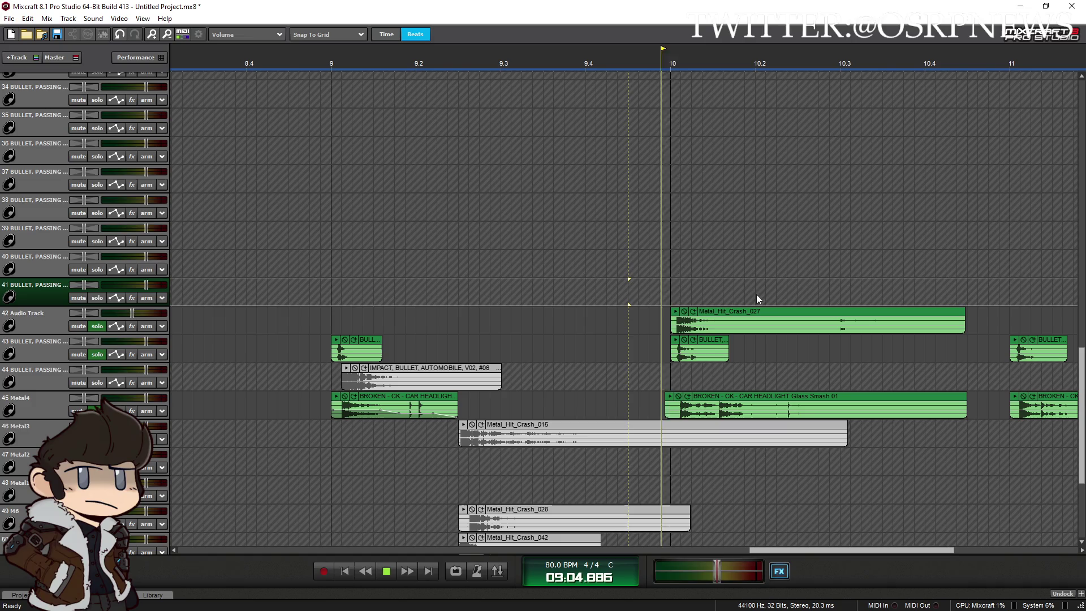
left_click(657, 284)
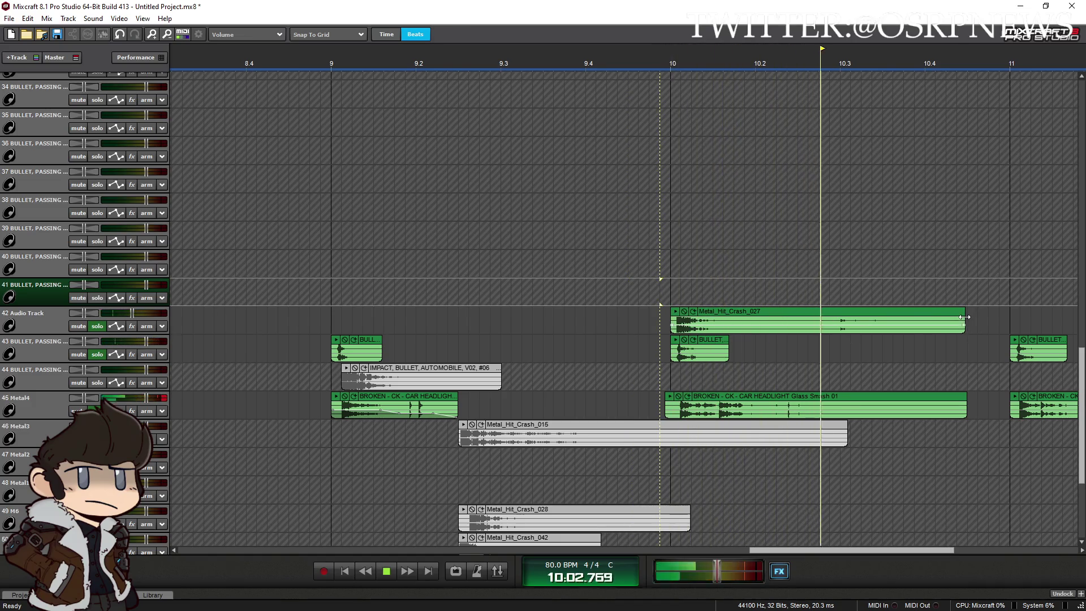
left_click_drag(965, 317, 787, 317)
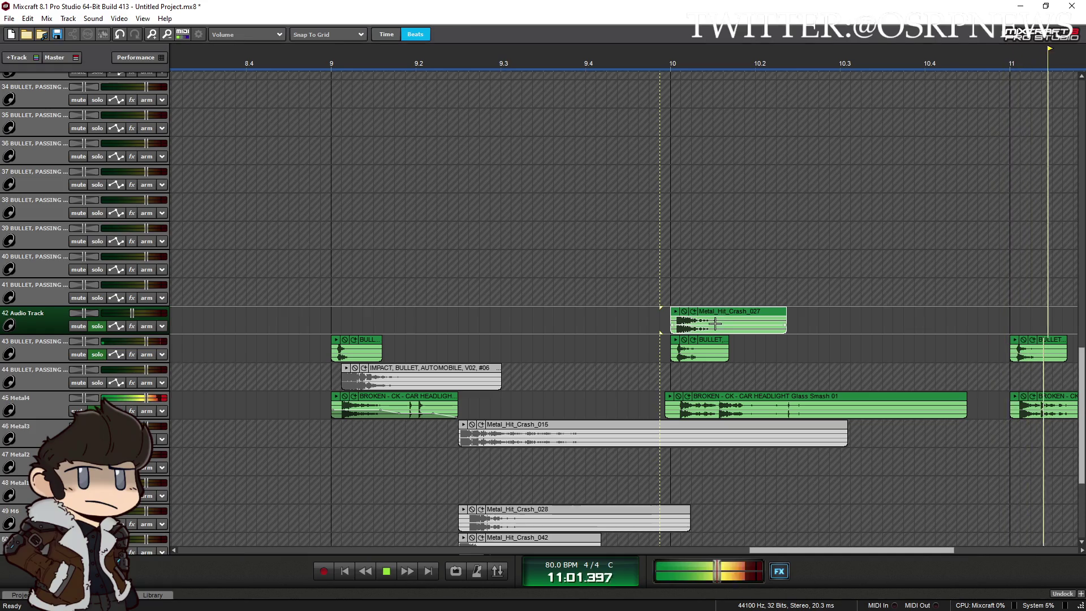
left_click(629, 264)
Move the small metal crash clip onto Audio Track at bar 11
scroll(632, 518, "down", 5)
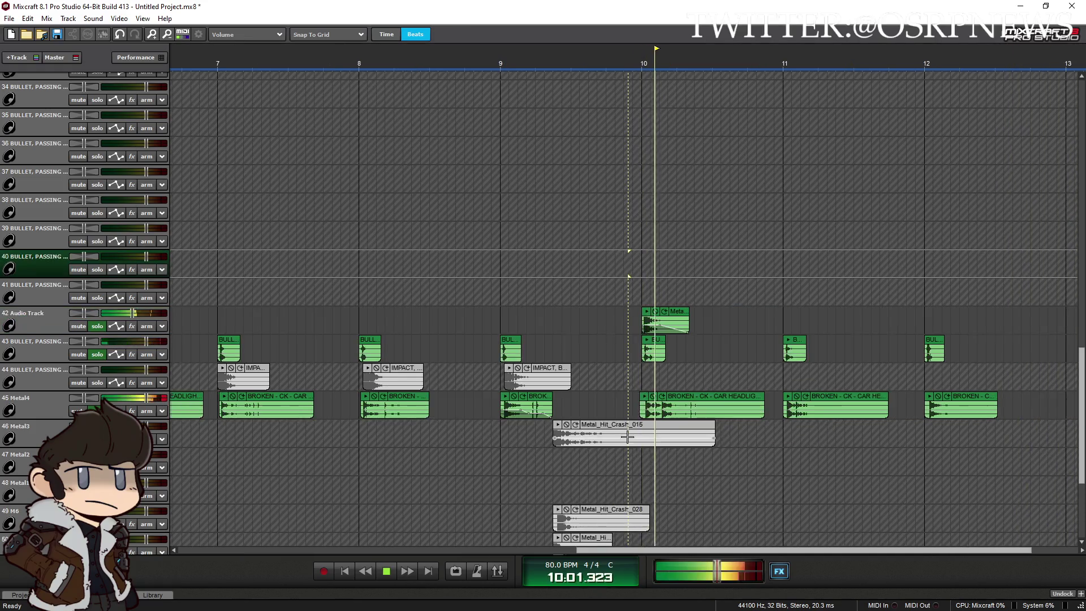
mouse_move(632, 518)
left_mouse_down()
mouse_move(604, 345)
mouse_move(751, 313)
mouse_move(743, 320)
mouse_move(704, 290)
left_mouse_up()
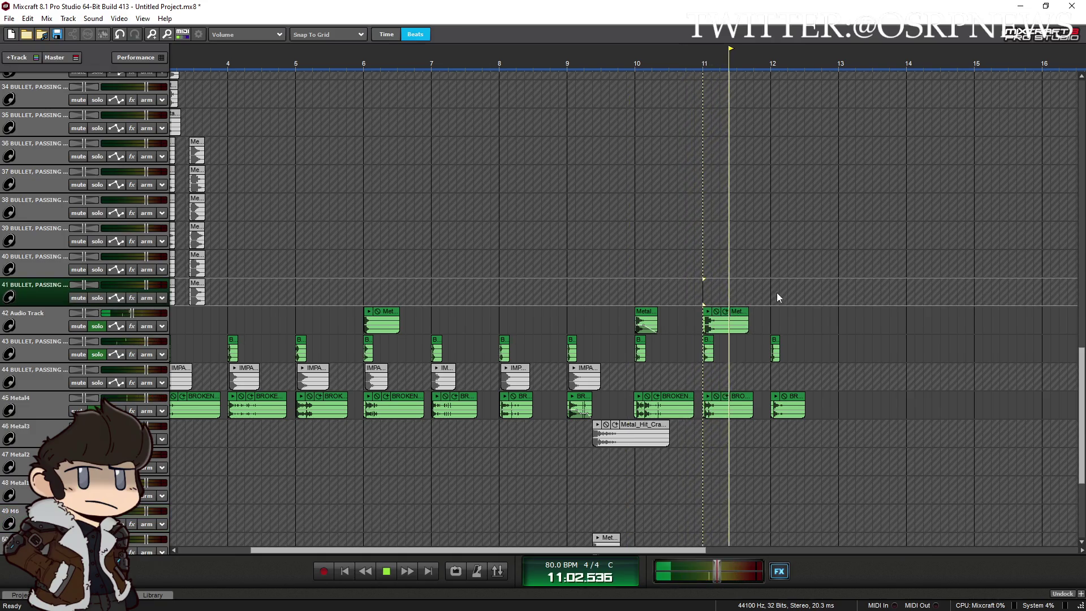
scroll(437, 278, "down", 2)
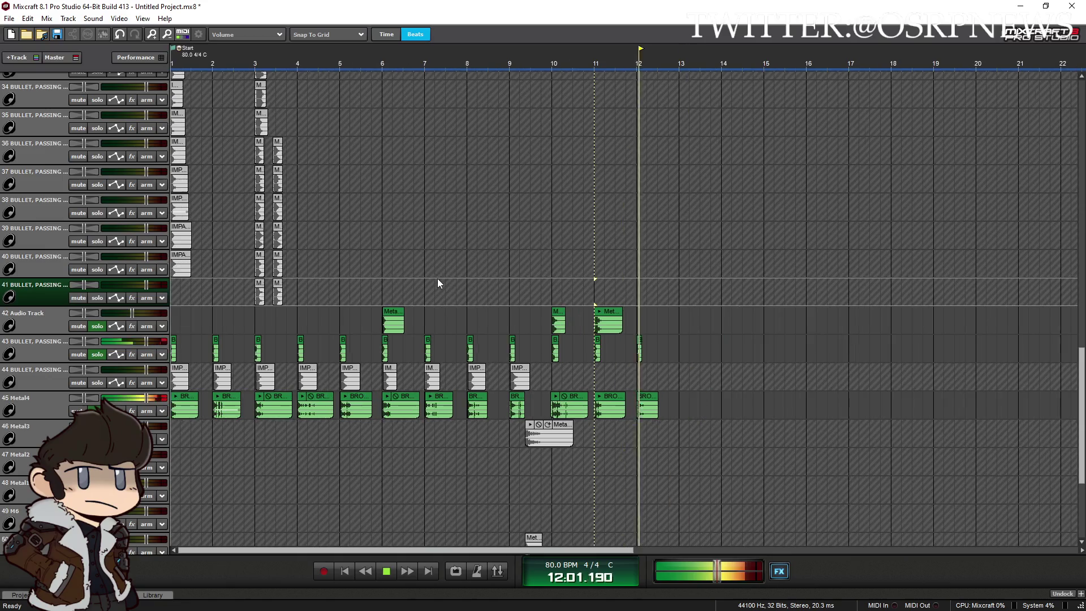
Audition the hits by starting playback from bars 2 through 9
left_click(297, 293)
left_click(336, 291)
left_click(423, 294)
left_click(467, 298)
left_click(508, 298)
left_click(214, 297)
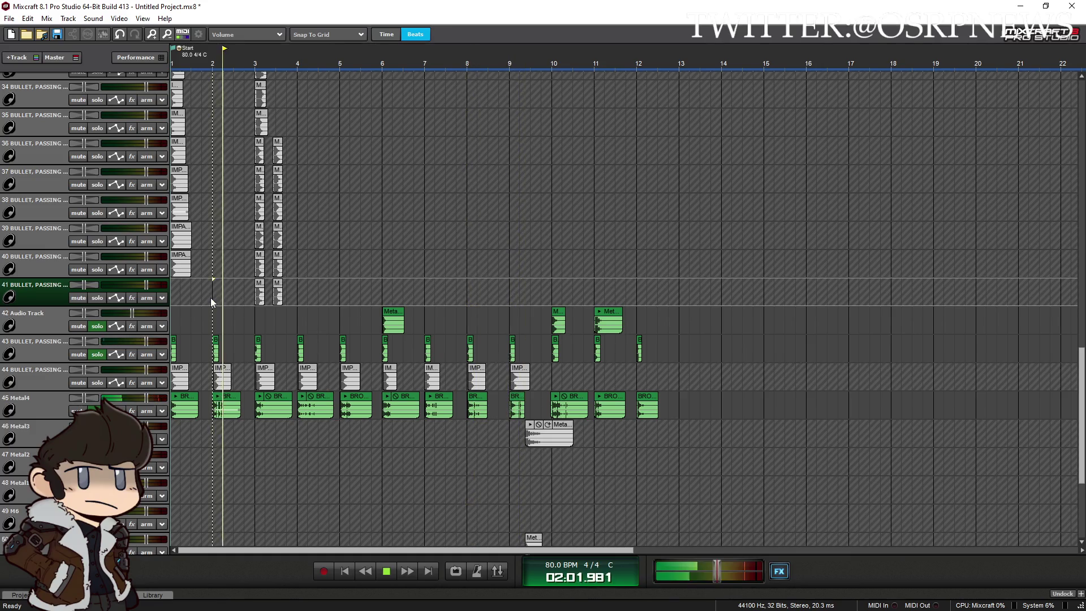
left_click(252, 315)
scroll(343, 322, "up", 1)
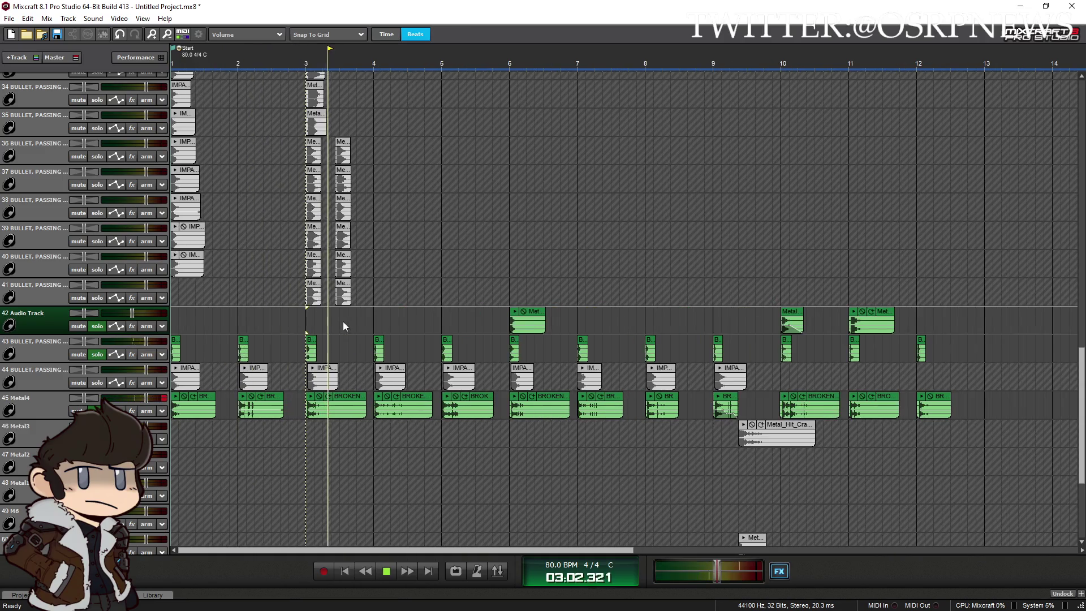
Align the Audio Track metal crash to bar 6
left_click(501, 285)
left_click_drag(538, 318, 537, 321)
left_click(546, 300)
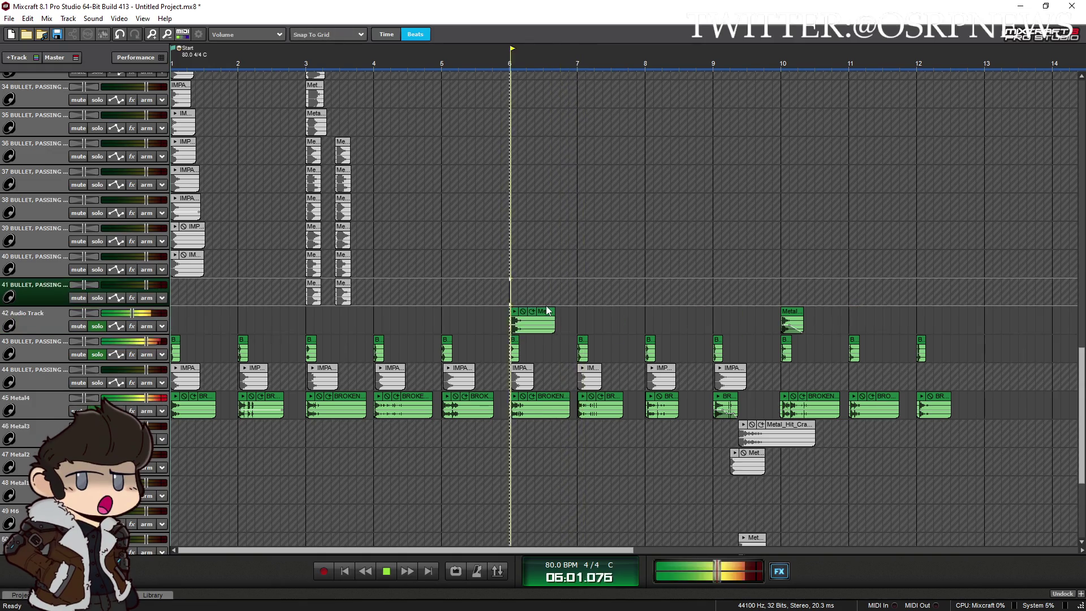
scroll(579, 317, "up", 3)
scroll(618, 296, "down", 4)
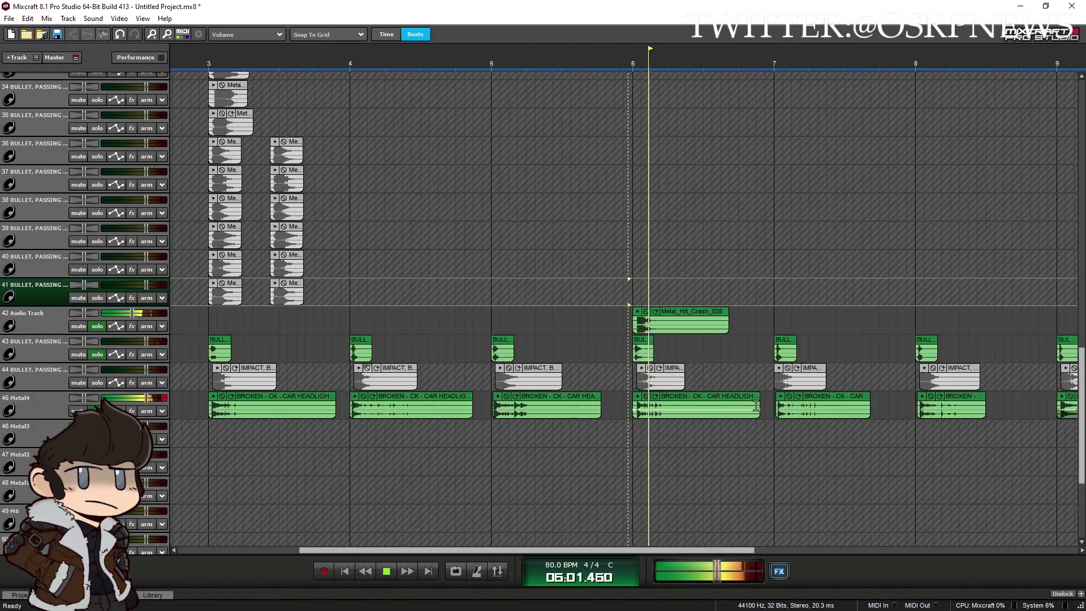
Return the spare metal clips to Metal2 near bar 8.5 and audition from bar 5.75
mouse_move(658, 457)
left_mouse_down()
mouse_move(620, 315)
mouse_move(606, 316)
left_mouse_up()
left_click_drag(596, 358, 612, 450)
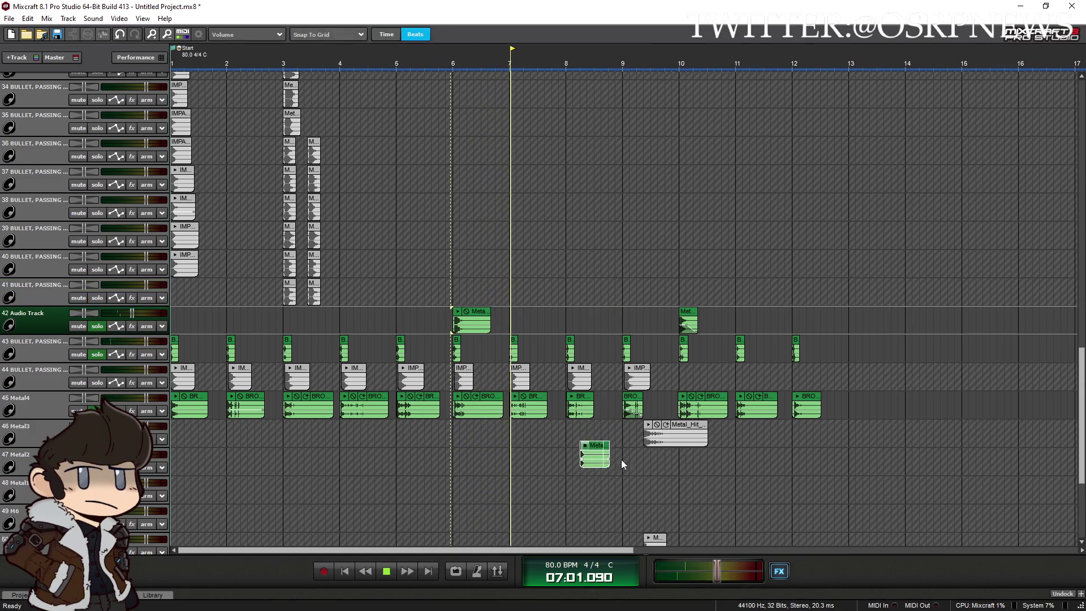
mouse_move(658, 541)
left_mouse_down()
mouse_move(606, 316)
mouse_move(609, 431)
mouse_move(648, 458)
left_mouse_up()
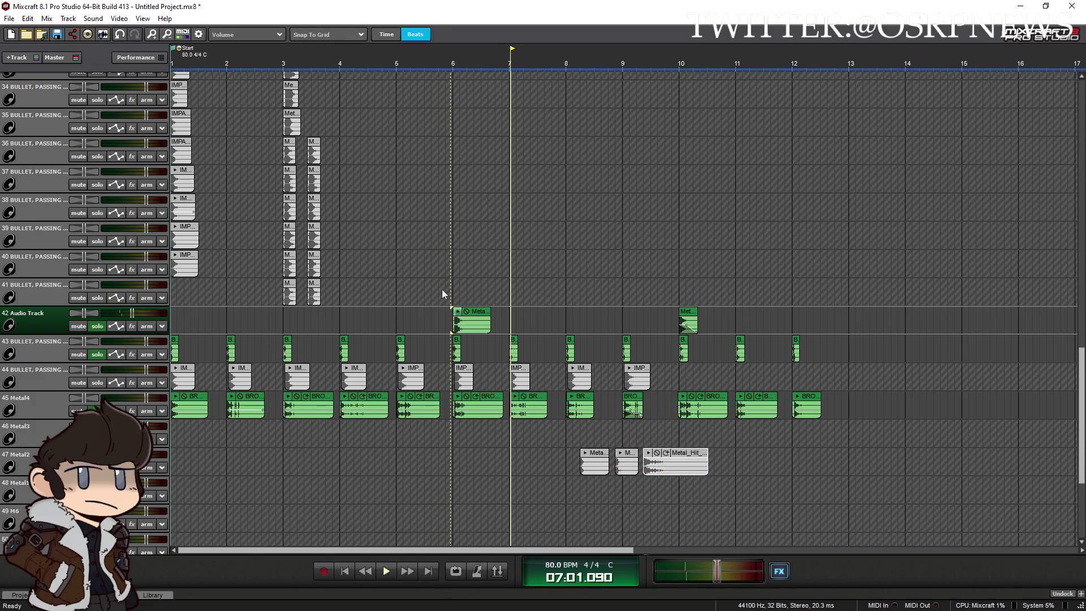
left_click(444, 292)
key("space")
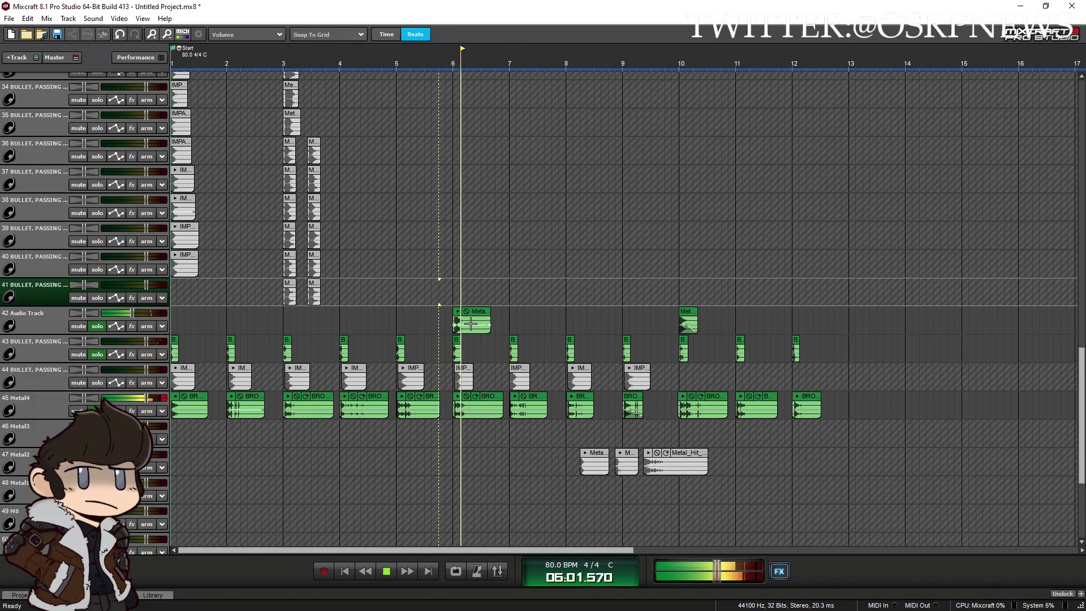
key("space")
key("space")
scroll(691, 355, "up", 5)
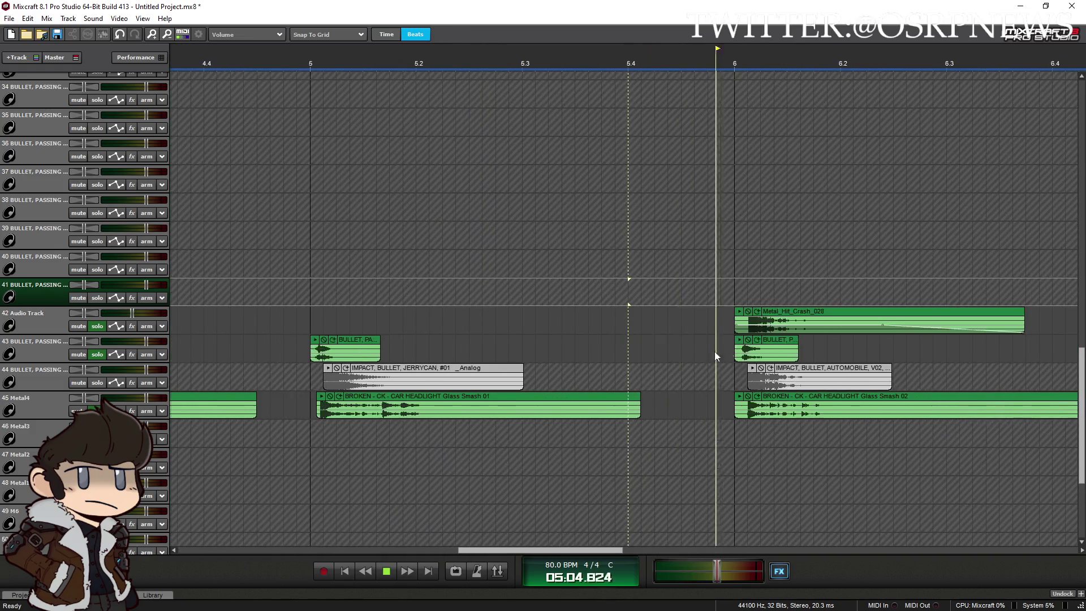
scroll(695, 360, "up", 1)
scroll(839, 324, "up", 1)
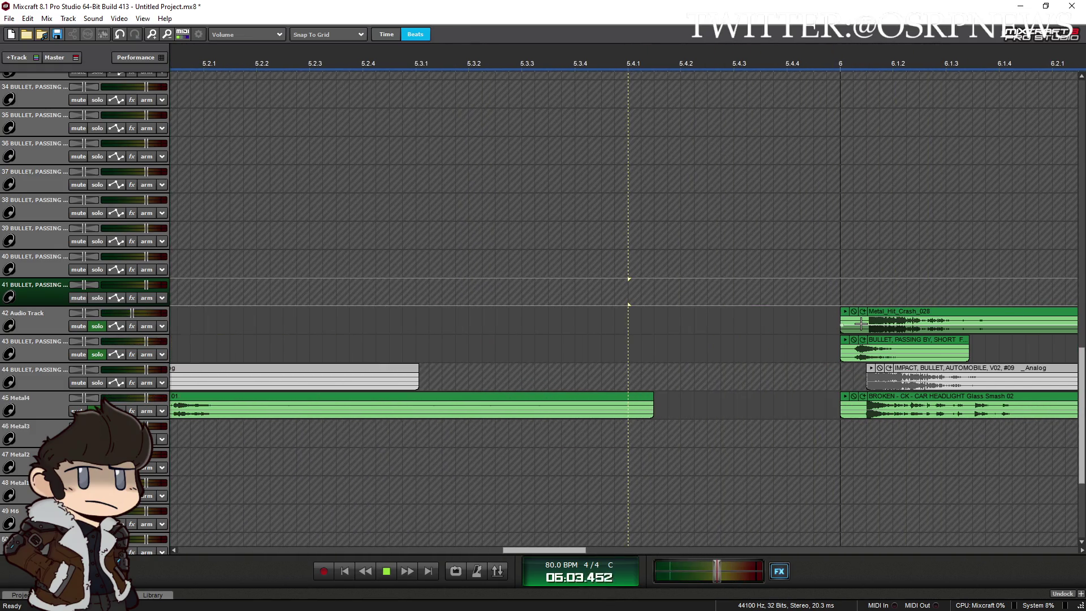
scroll(742, 342, "down", 8)
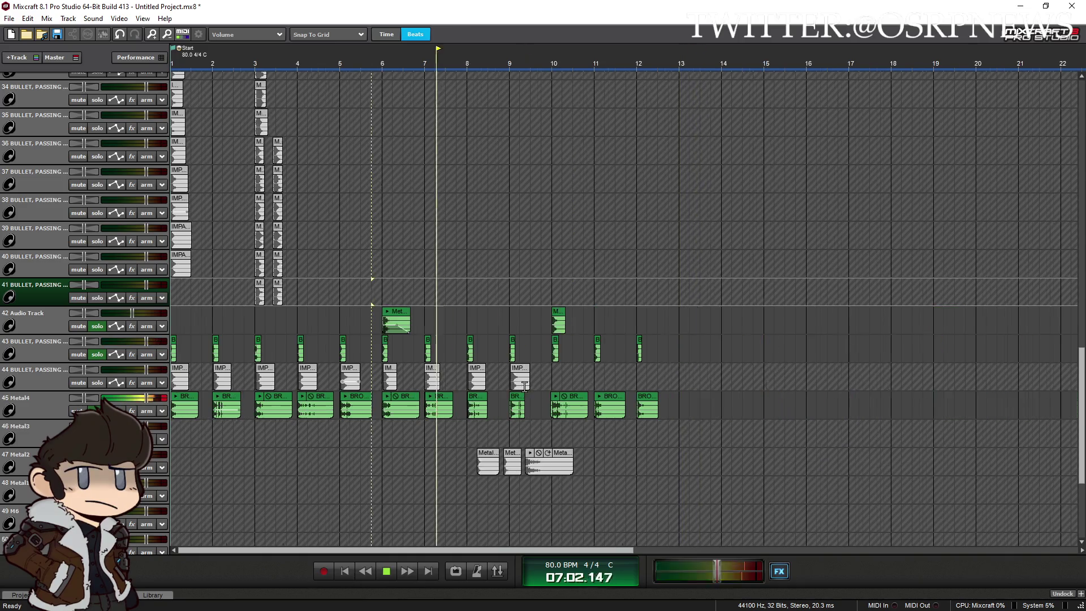
Stop playback and set the master volume to 0.0 dB before mixing down
key("space")
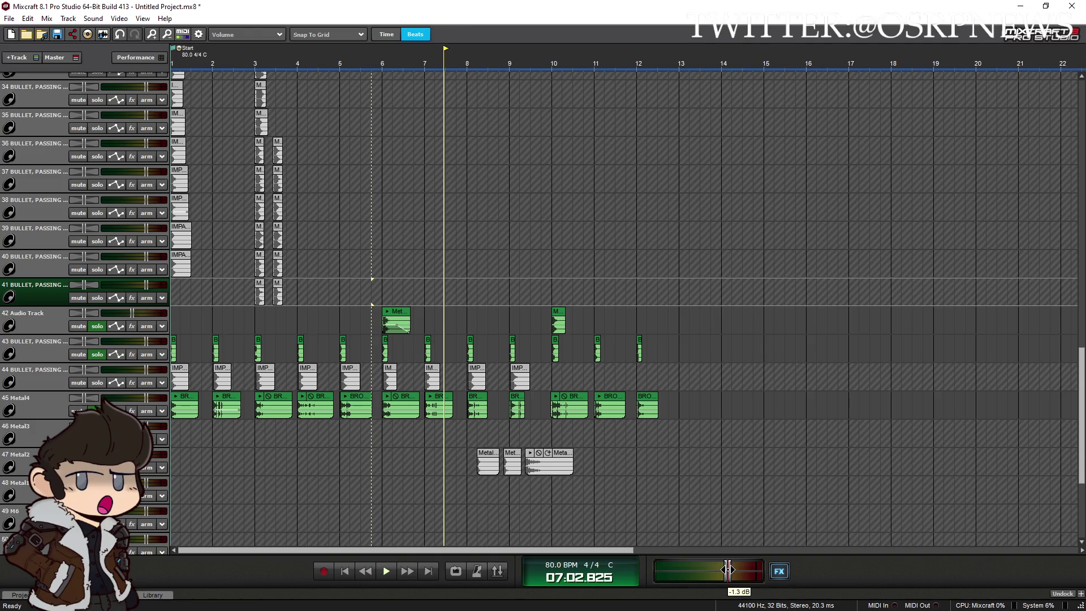
left_click_drag(728, 571, 731, 570)
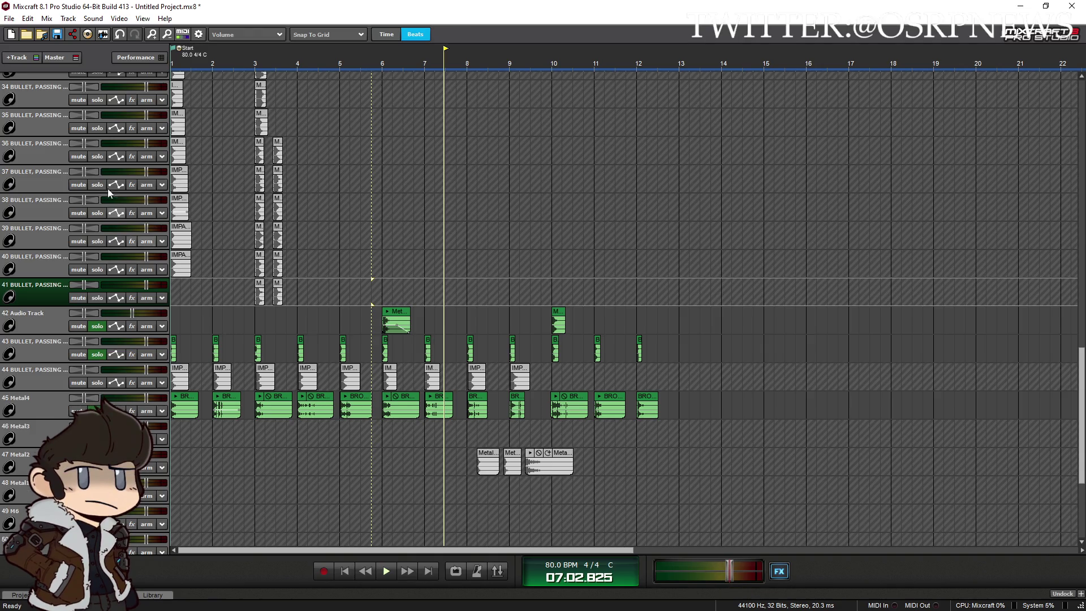
left_click(18, 21)
Mix down to CarGlassMaster.ogg without saving, then select Audio Track bars 5.7–10.5
mouse_move(56, 105)
left_click(187, 115)
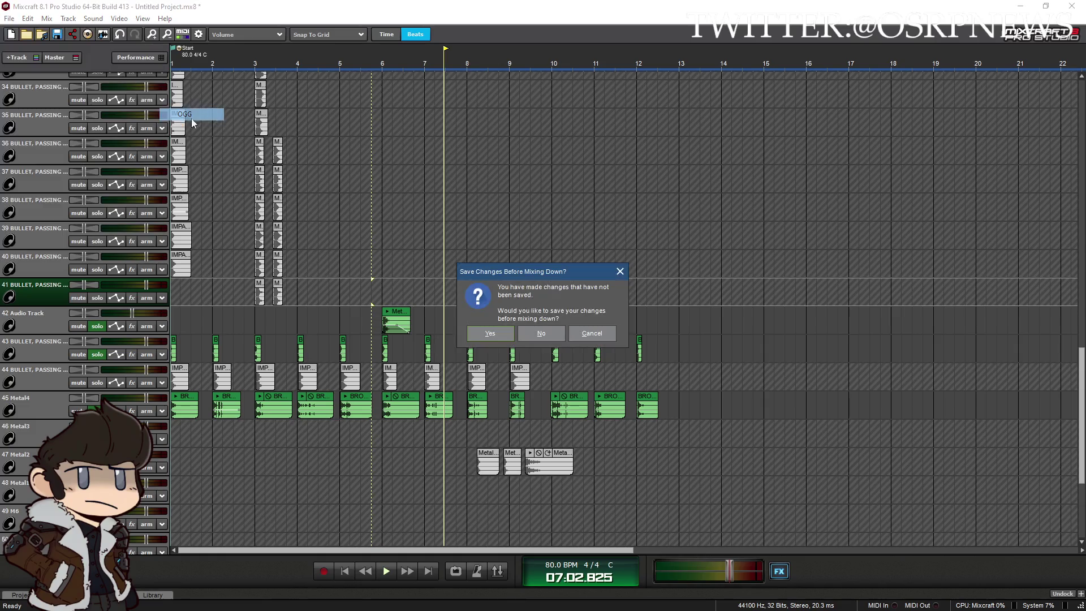
left_click(533, 337)
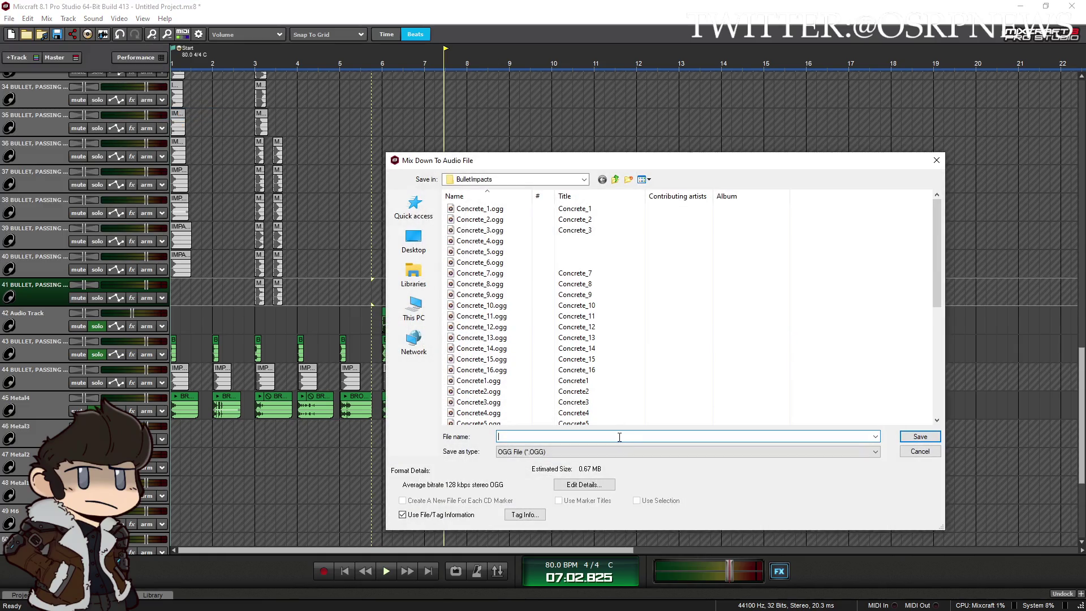
type("CarGlassMaster")
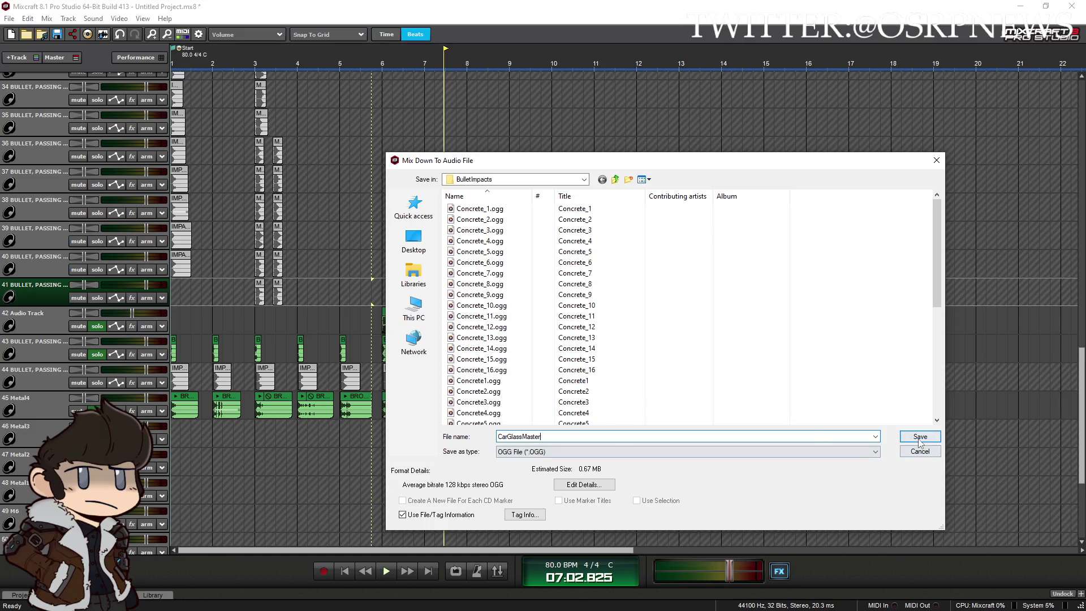
left_click(920, 437)
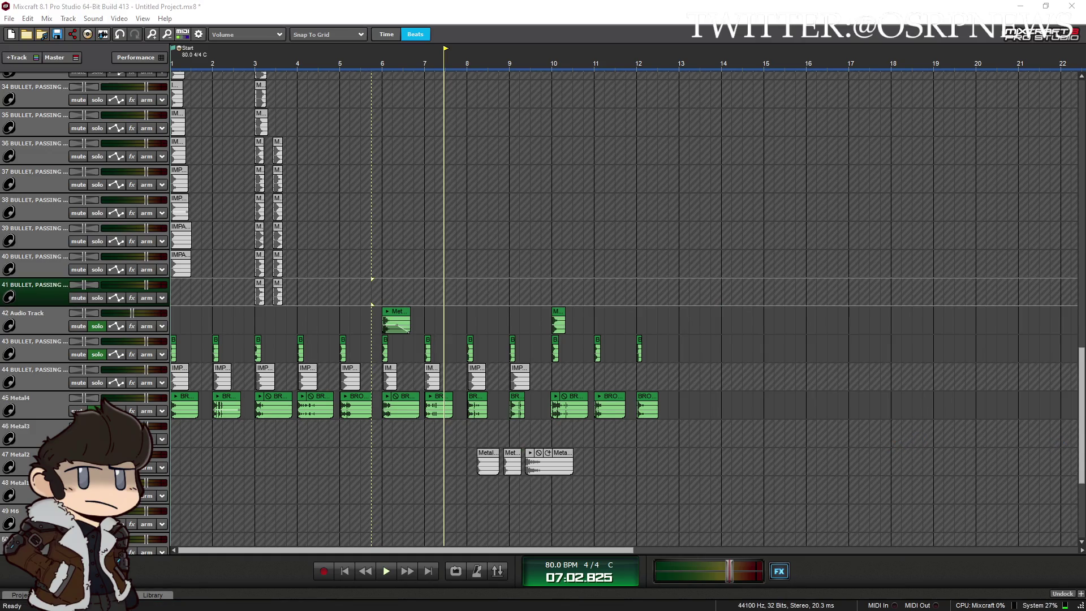
mouse_move(371, 330)
left_mouse_down()
mouse_move(577, 320)
mouse_move(430, 454)
left_mouse_up()
Move the IMPACT clips onto track 44 at bars 10, 11 and 12
mouse_move(182, 261)
left_mouse_down()
mouse_move(615, 374)
mouse_move(563, 374)
left_mouse_up()
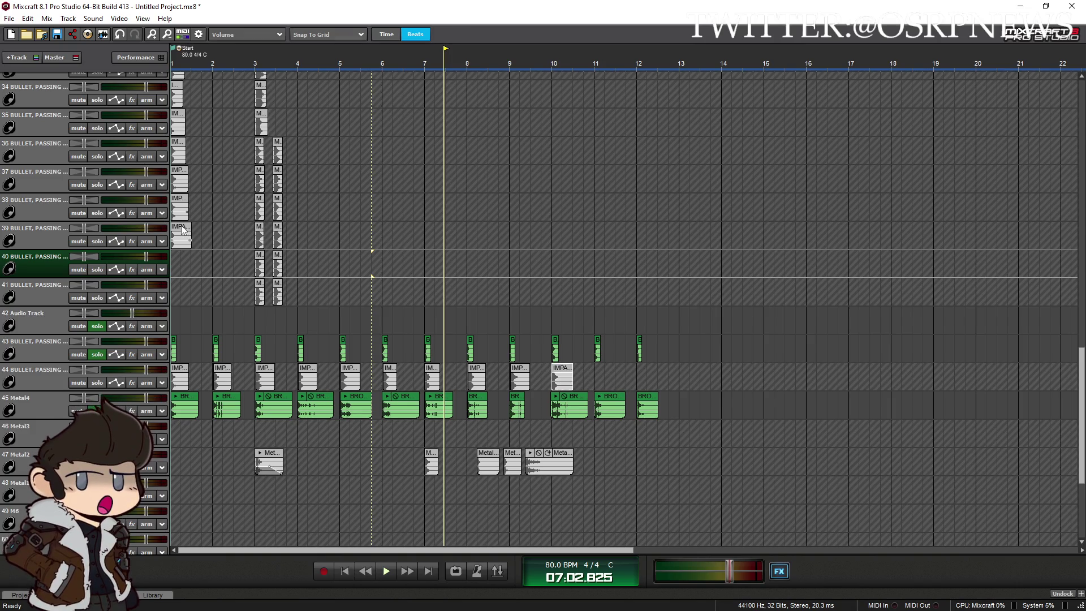
mouse_move(180, 203)
left_mouse_down()
mouse_move(720, 375)
mouse_move(603, 375)
left_mouse_up()
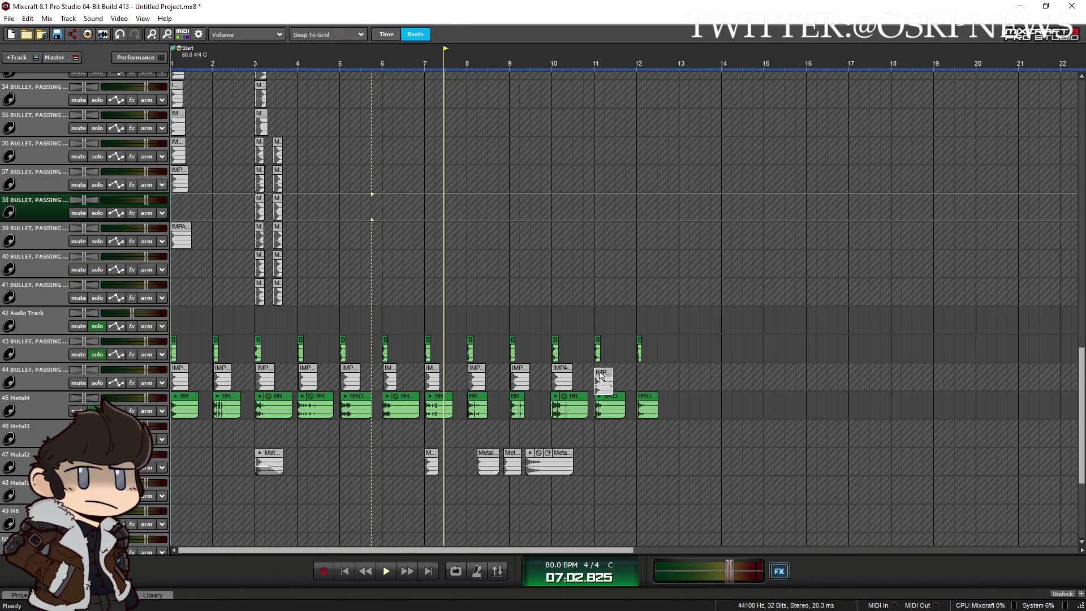
left_click_drag(178, 148, 645, 370)
left_click(649, 330)
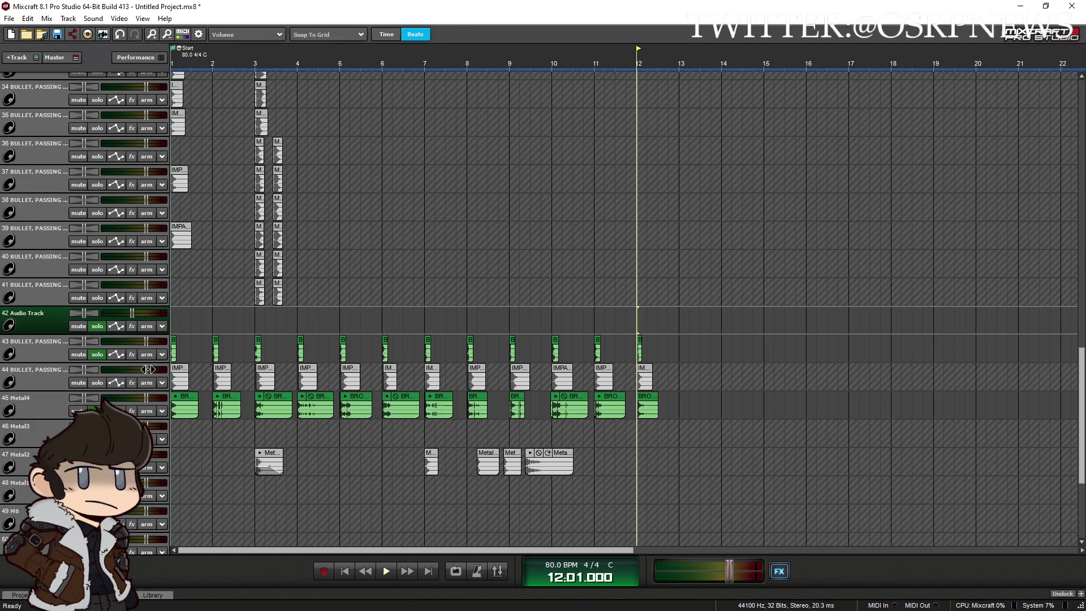
Lower track 44's volume to -2.8 dB and raise the master volume to -4.1 dB
left_click_drag(148, 370, 142, 369)
scroll(646, 329, "up", 6)
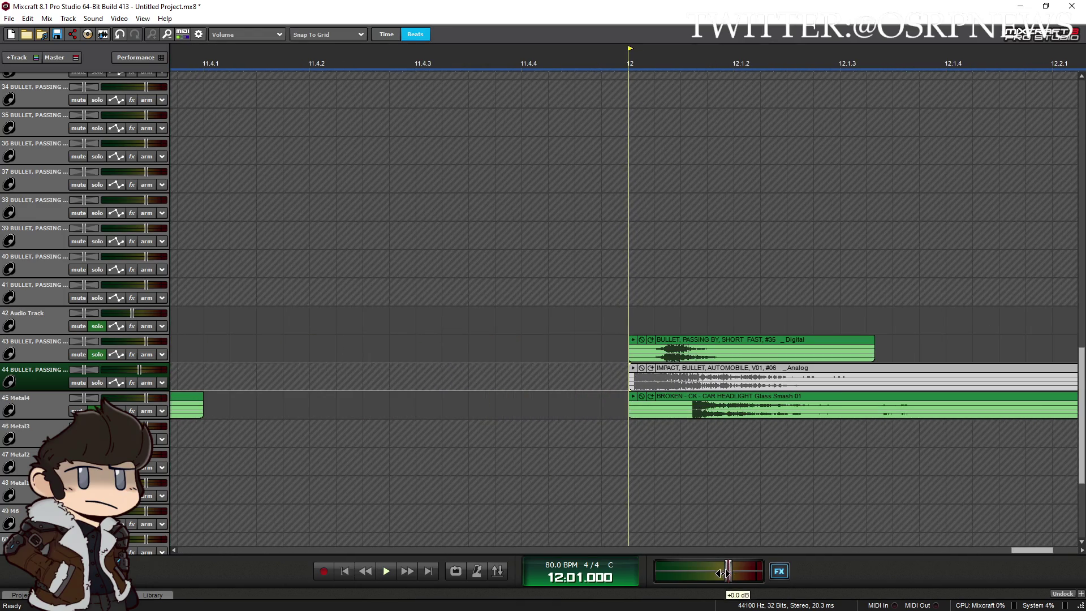
left_click_drag(711, 574, 712, 574)
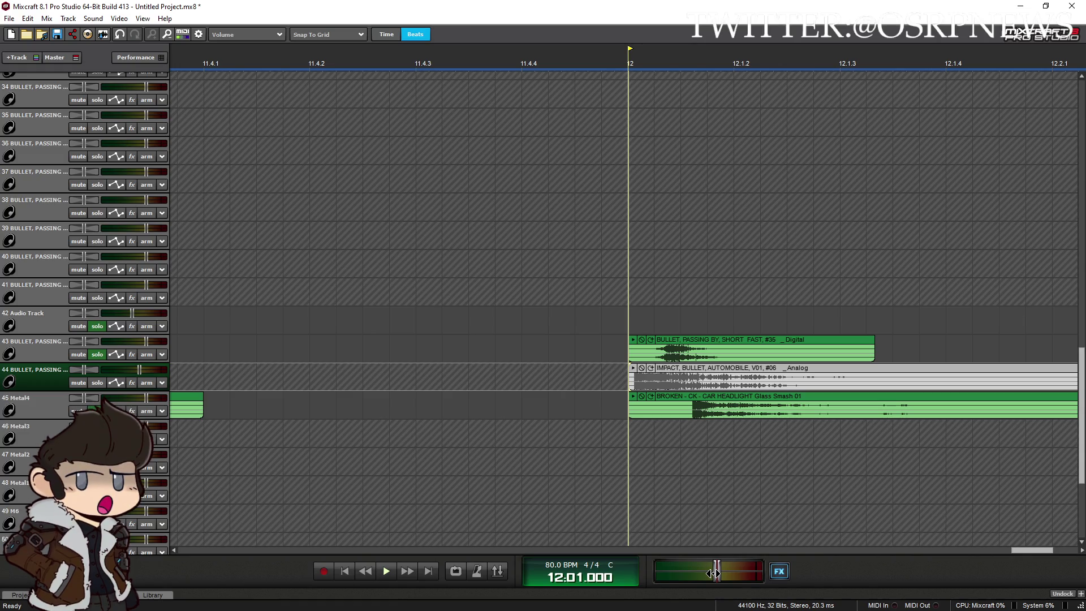
Shift the IMPACT clips at bars 12, 11 and 10 on track 44 slightly later
left_click_drag(709, 369, 754, 373)
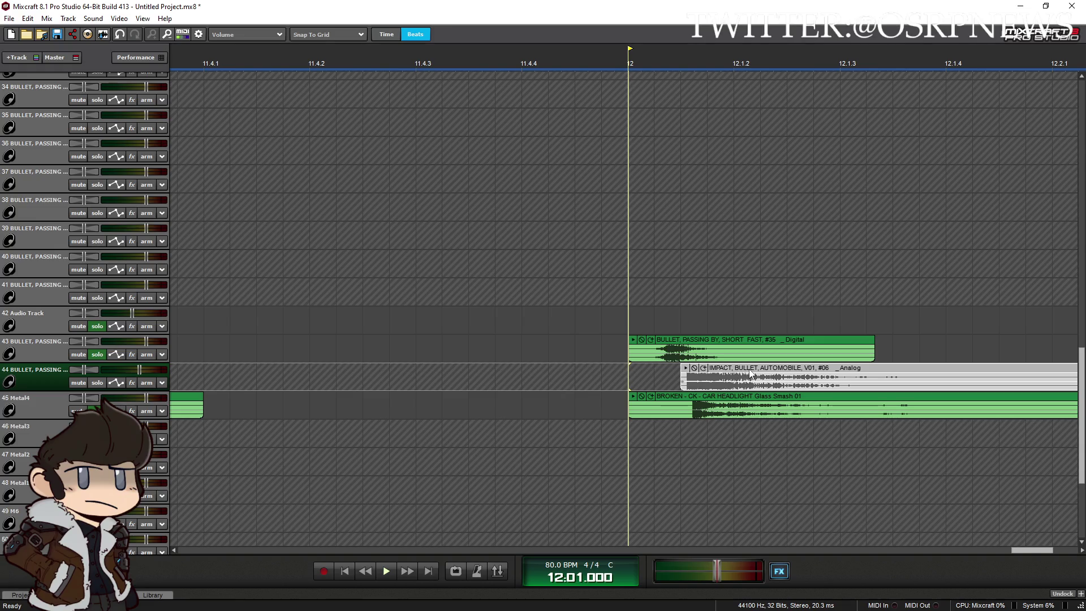
scroll(595, 334, "down", 2)
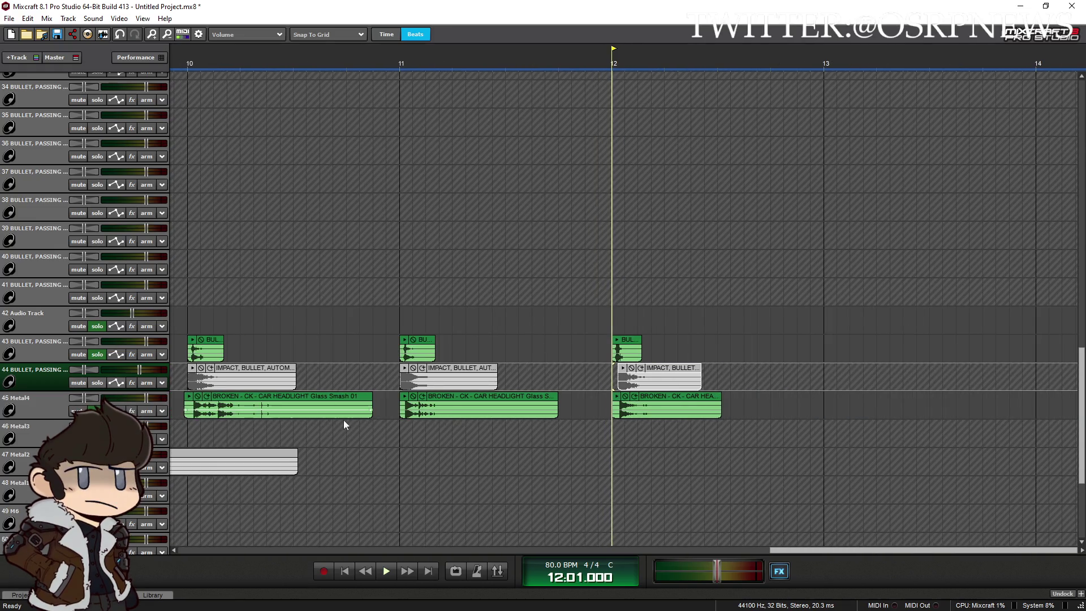
scroll(423, 372, "up", 2)
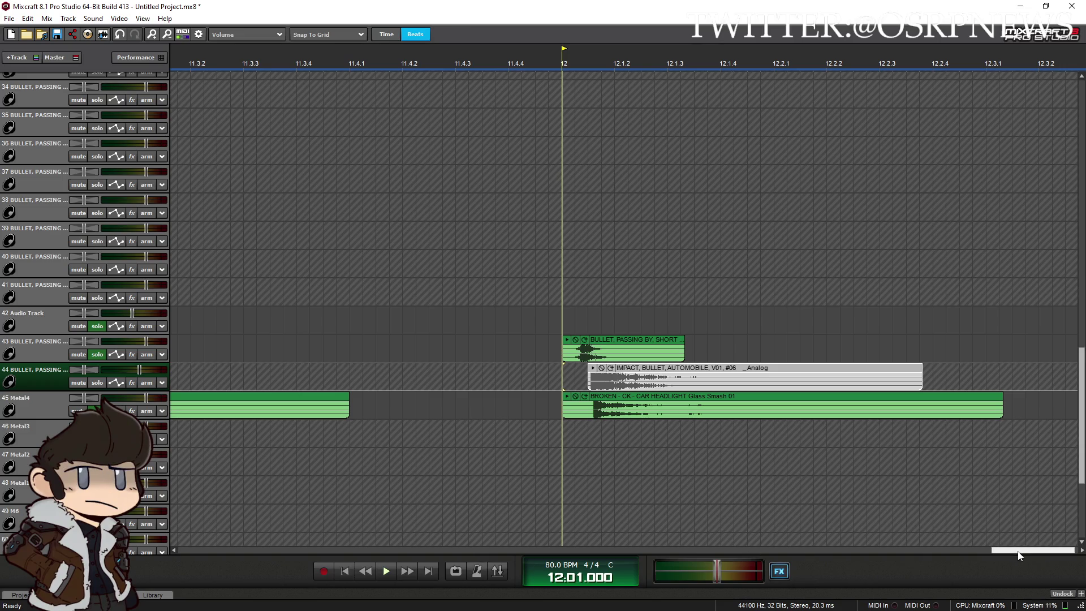
left_click_drag(1020, 556, 933, 557)
left_click_drag(796, 376, 823, 376)
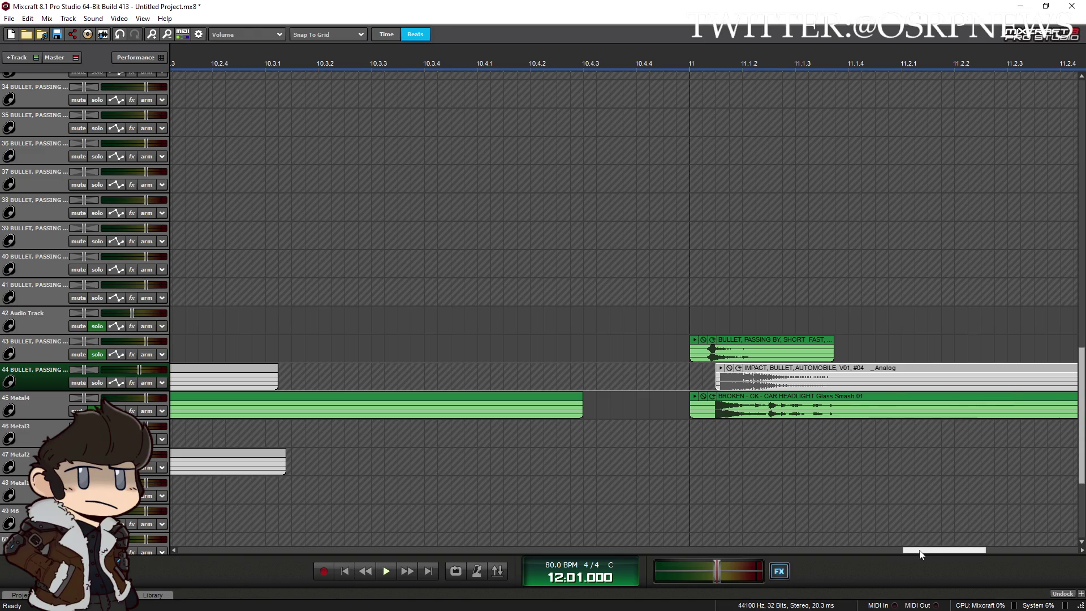
left_click_drag(928, 552, 873, 557)
left_click_drag(605, 371, 631, 371)
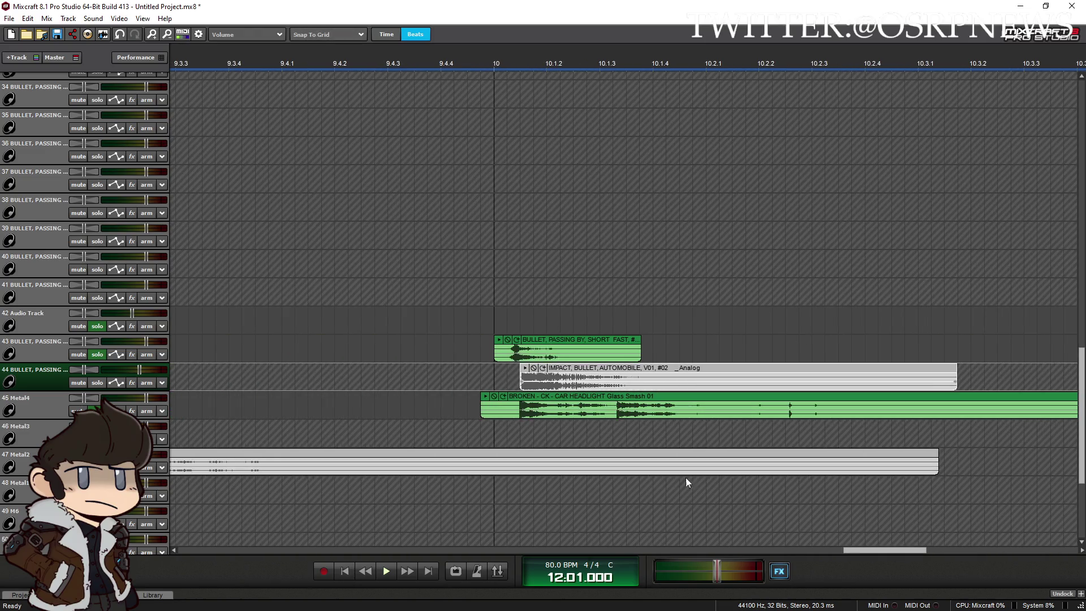
left_click_drag(876, 554, 724, 553)
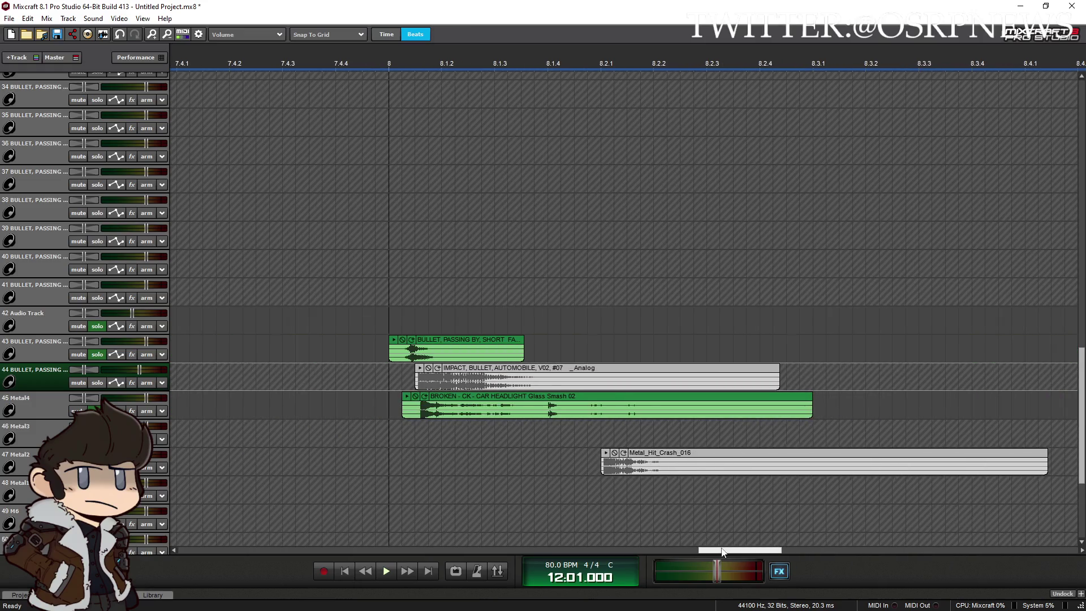
Solo track 44 and play the project from the beginning
left_click(101, 384)
scroll(429, 418, "down", 5)
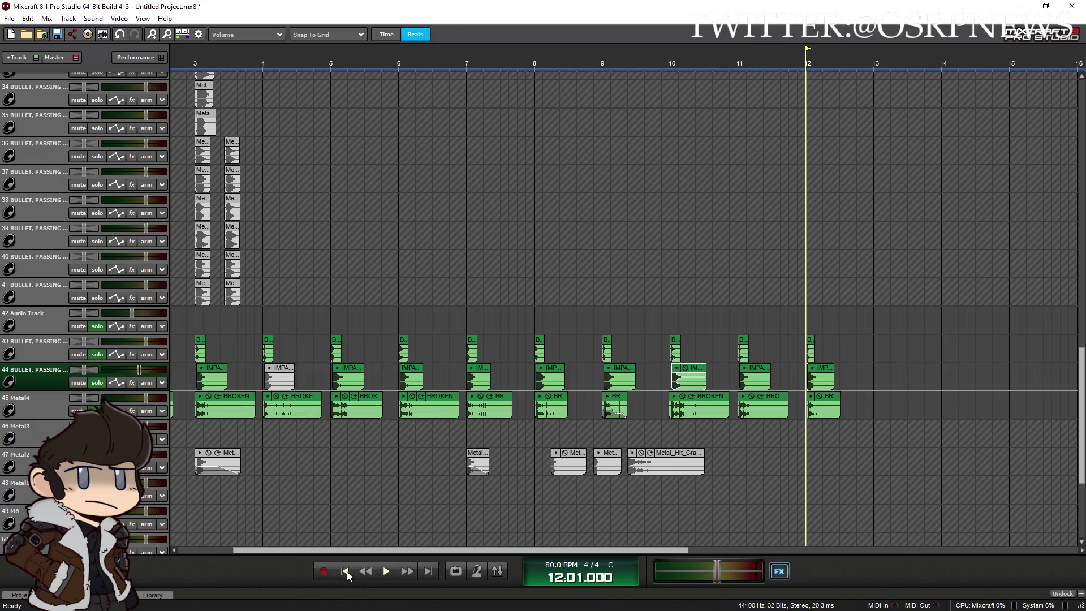
left_click(345, 572)
key("space")
Jump playback through bars 2 to 7, then nudge the bar-7 IMPACT #08 clip later
left_click(238, 330)
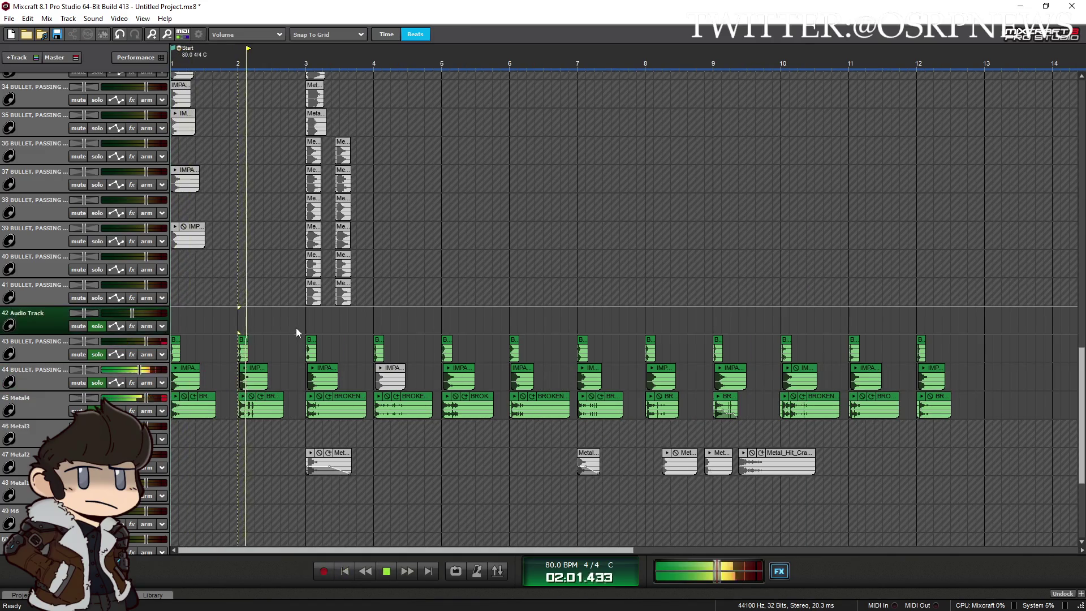
left_click(308, 319)
left_click(372, 326)
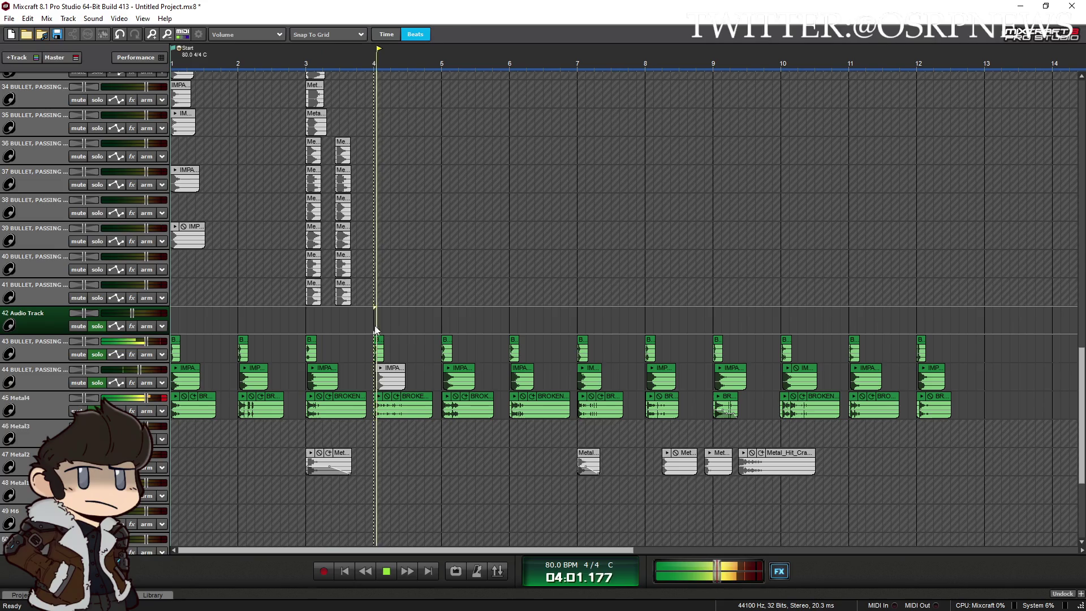
left_click(441, 320)
left_click(508, 320)
left_click(576, 320)
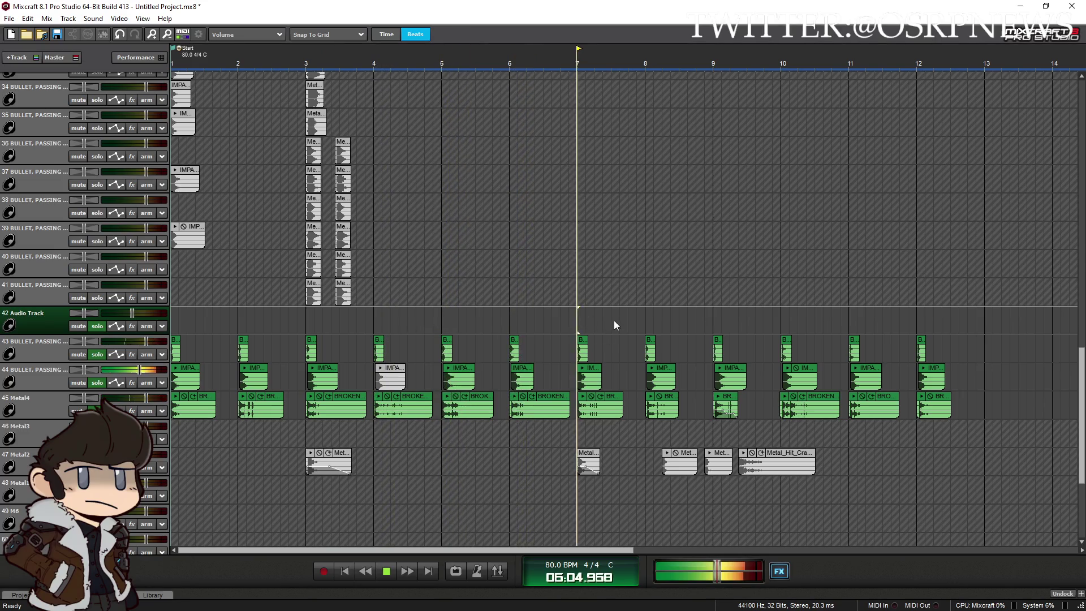
left_click(569, 320)
scroll(592, 324, "up", 5)
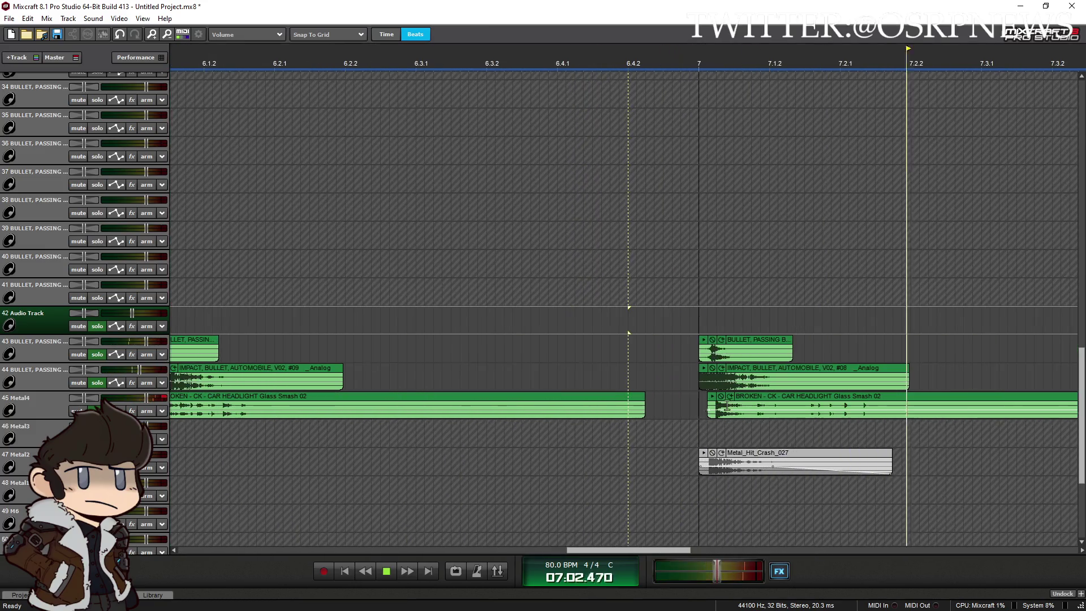
left_click_drag(767, 368, 789, 369)
Set the playback position near bar 7 and bring the master volume to about -0.7 dB
scroll(667, 310, "up", 3)
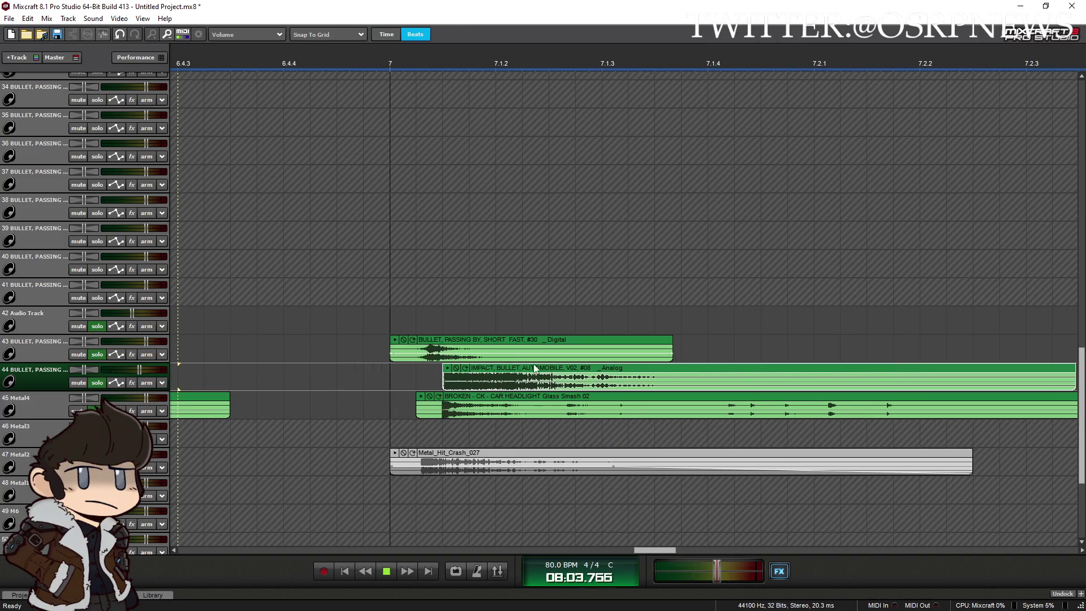
scroll(399, 418, "down", 5)
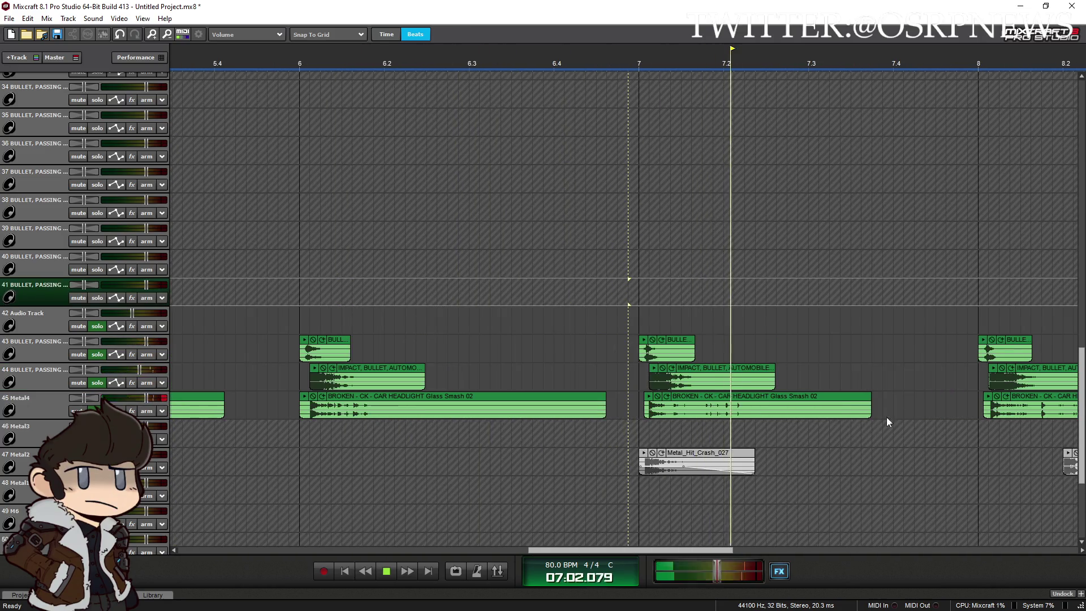
left_click(969, 325)
scroll(967, 325, "down", 2)
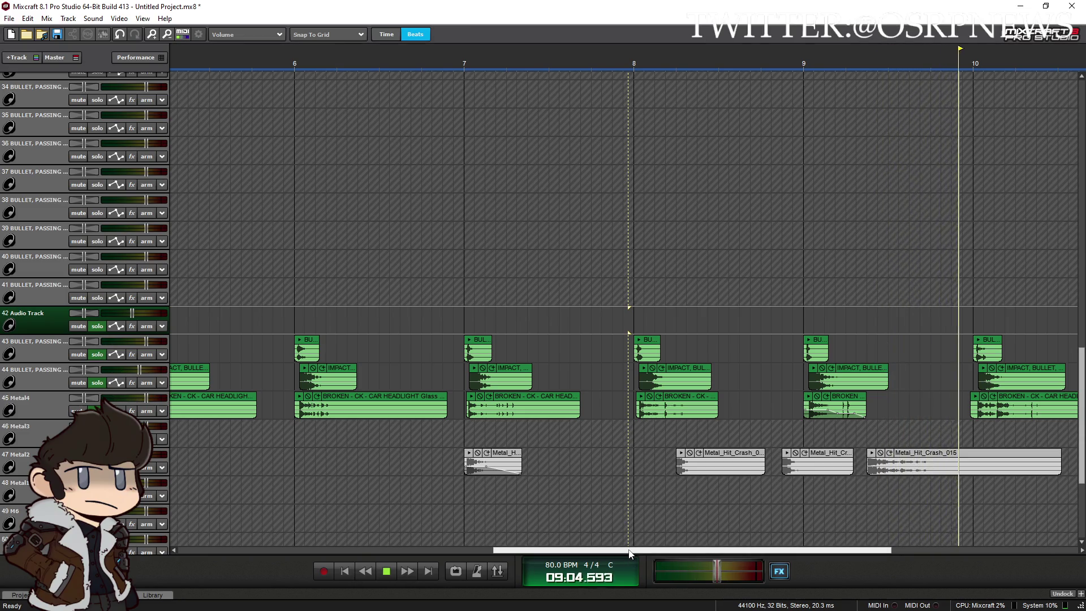
left_click_drag(698, 547, 702, 548)
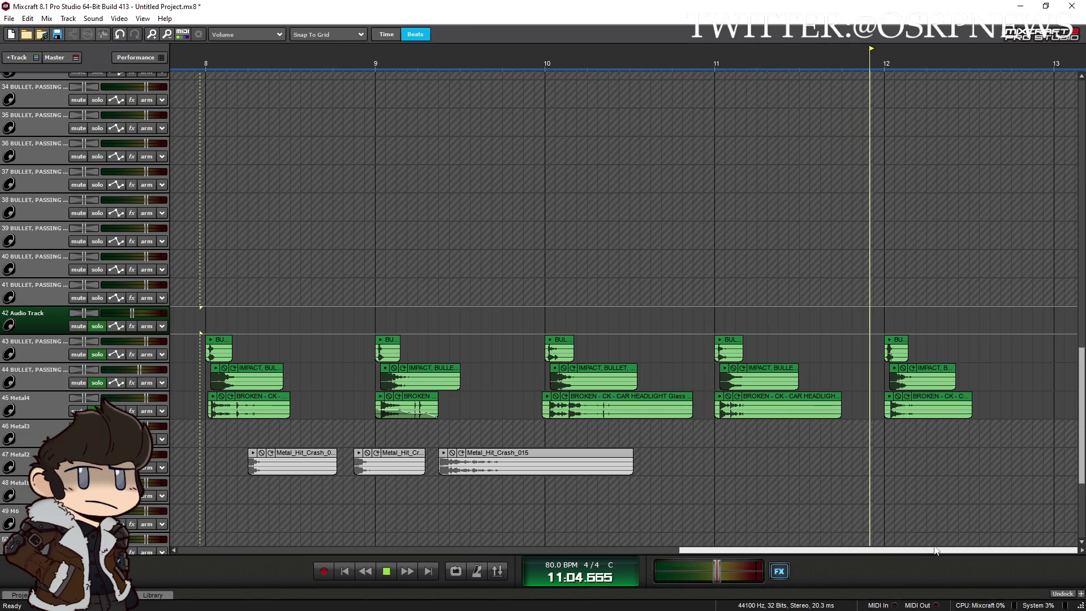
scroll(776, 515, "down", 4)
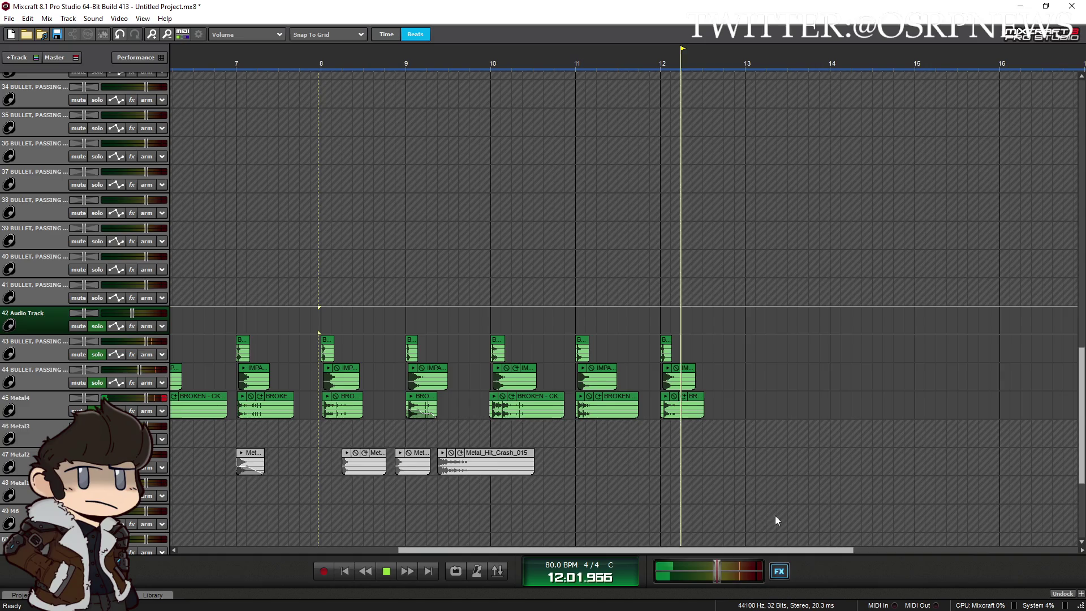
Play back from bar 4, jumping between bars 3 and 4, then stop playback
left_click(9, 18)
mouse_move(63, 97)
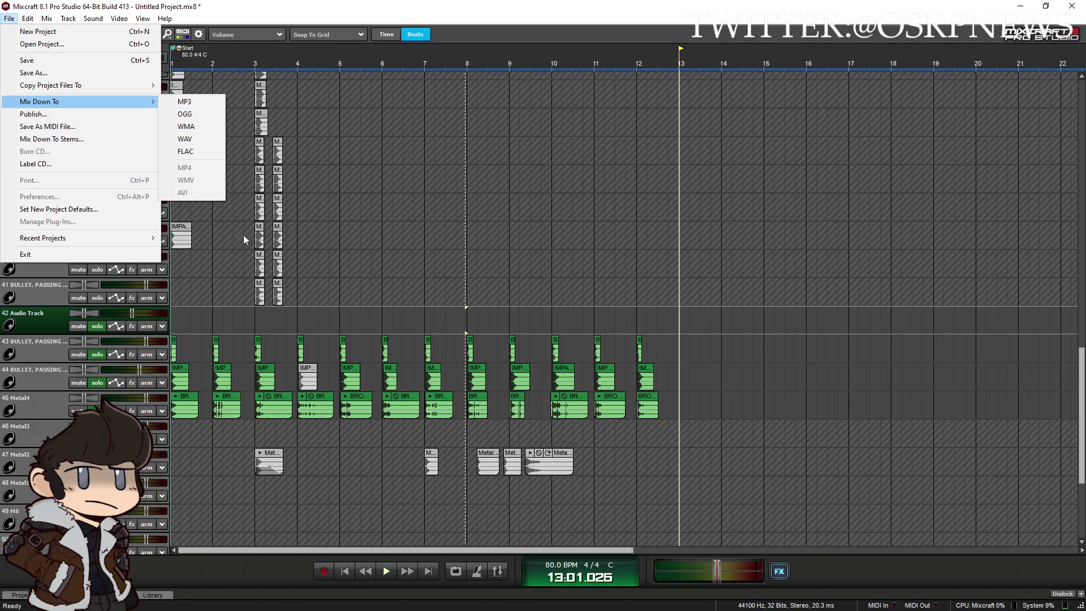
left_click(298, 429)
scroll(301, 435, "up", 4)
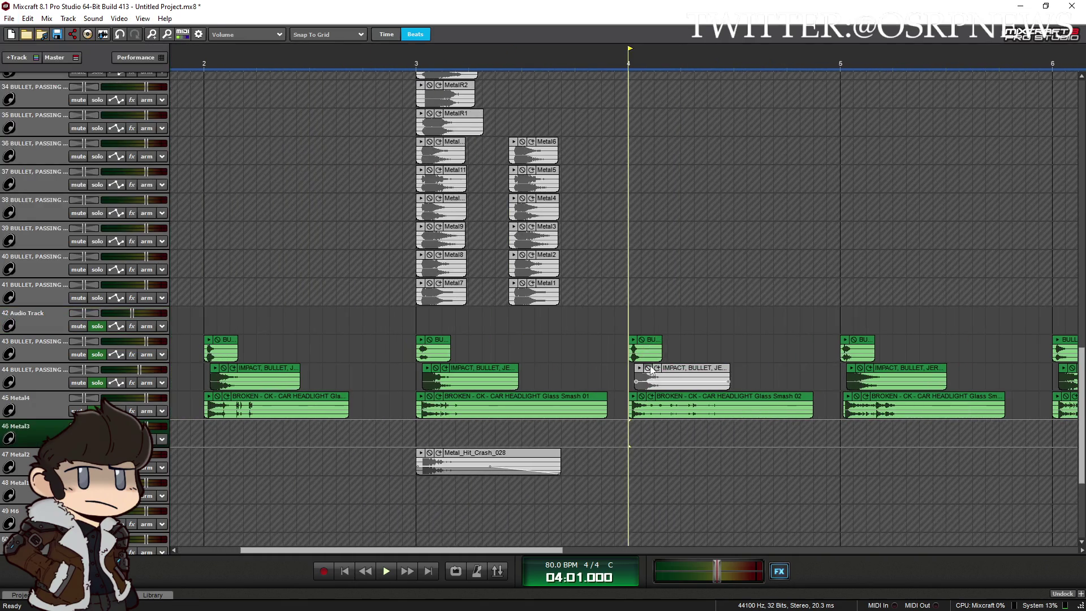
key("space")
left_click(416, 320)
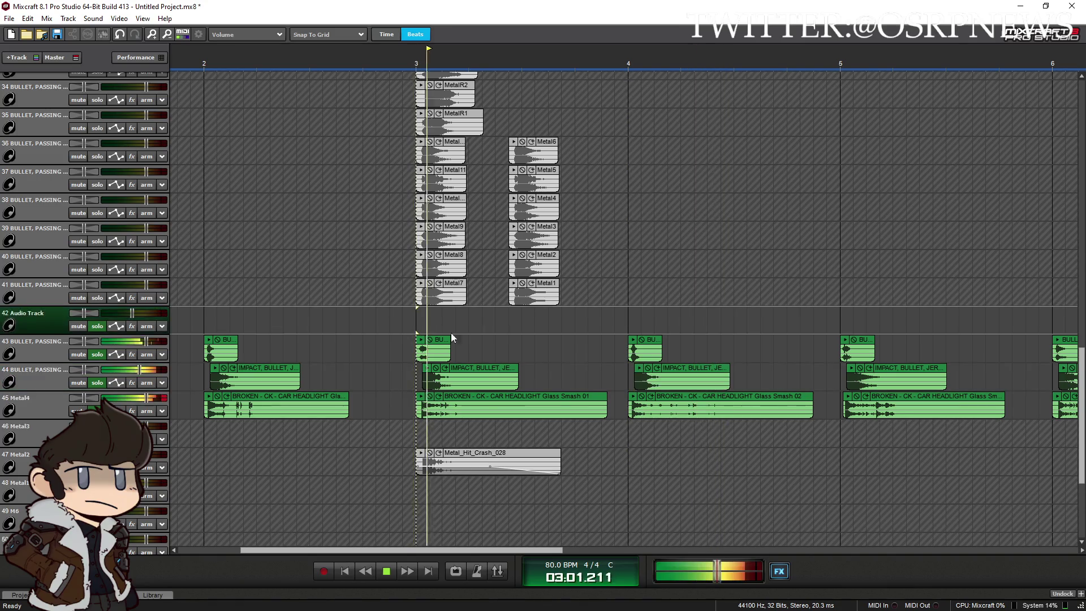
left_click(612, 302)
scroll(505, 429, "down", 2)
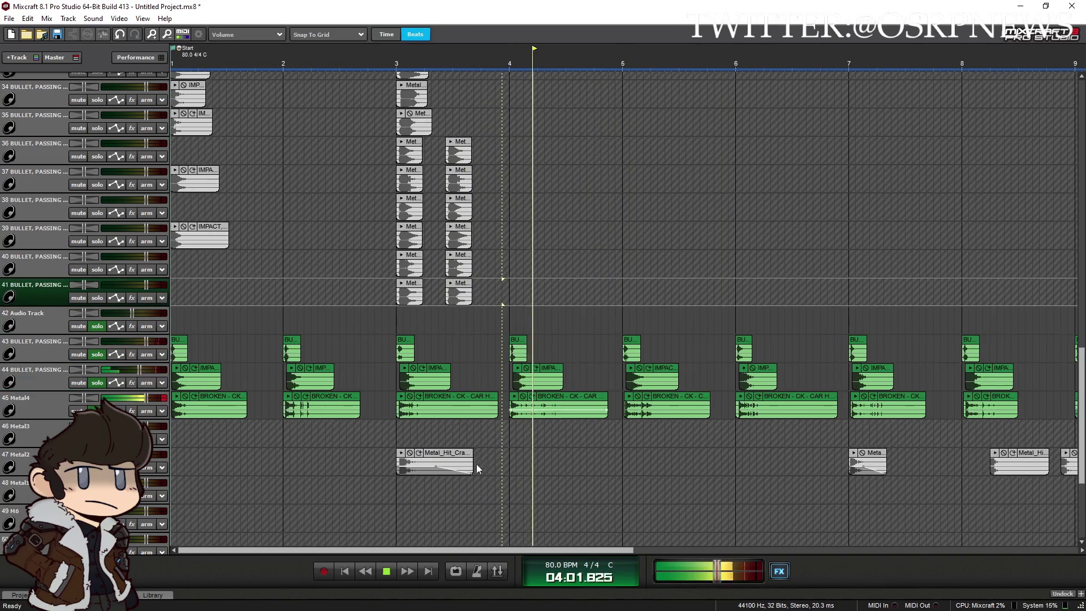
key("space")
Bring up the File menu's Mix Down To list with the OGG format showing
scroll(246, 300, "down", 4)
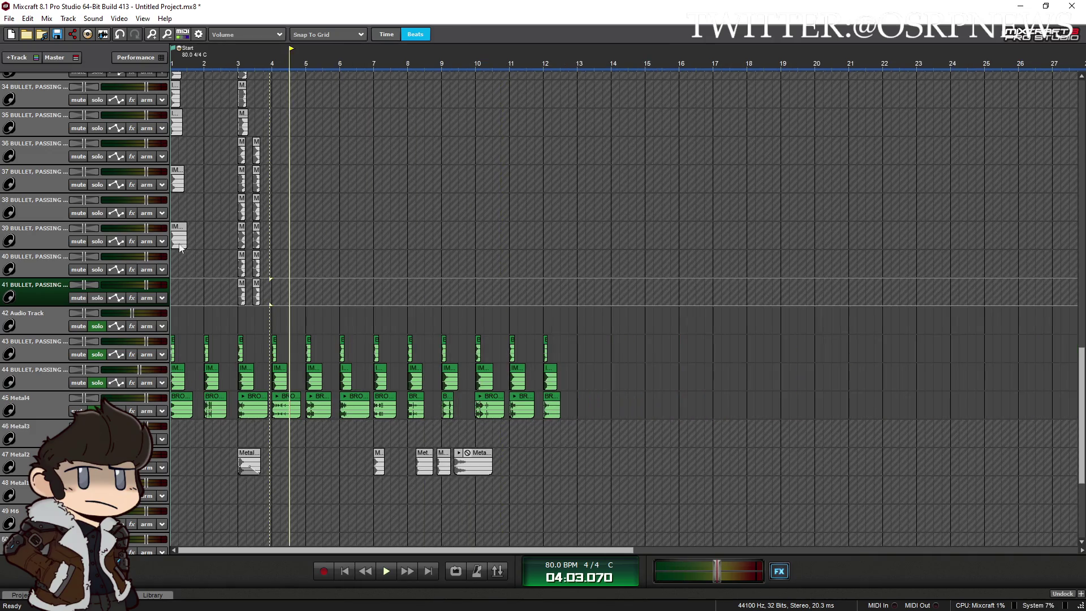
scroll(325, 209, "down", 1)
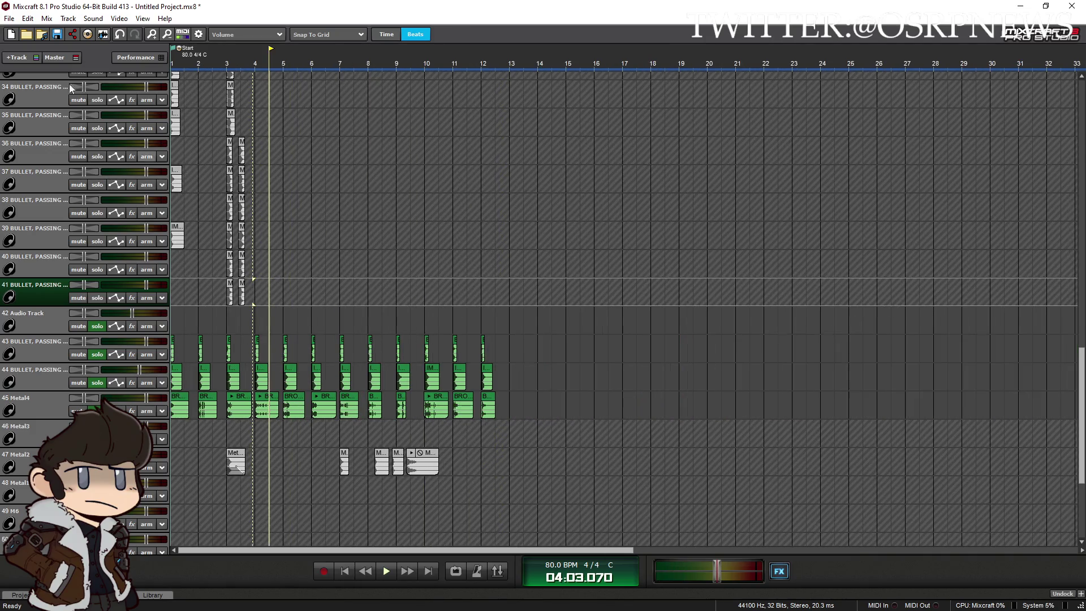
left_click(9, 18)
left_click(718, 565)
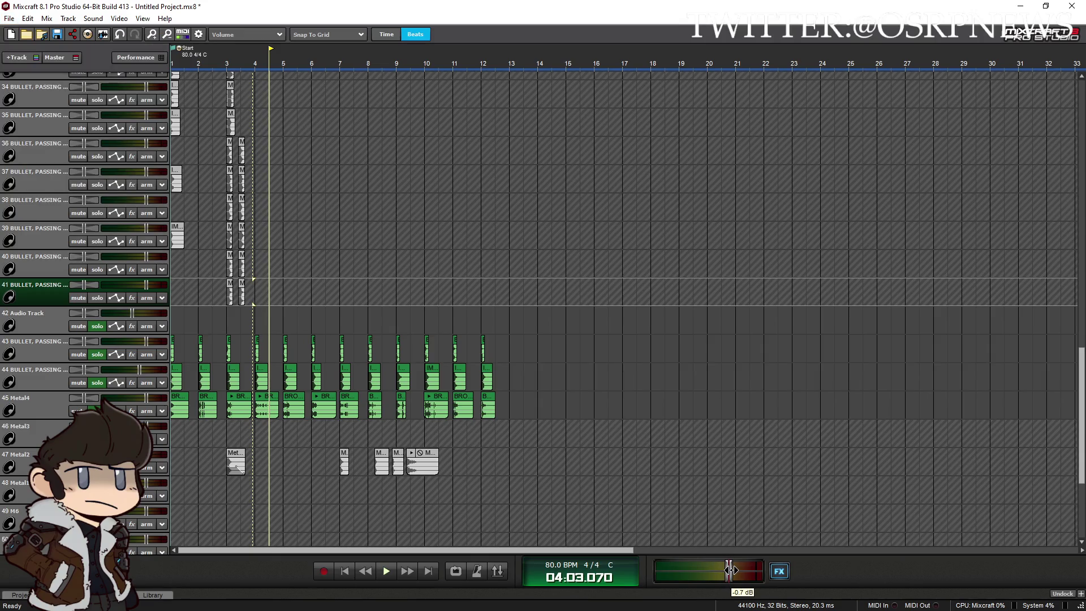
left_click(9, 19)
mouse_move(68, 102)
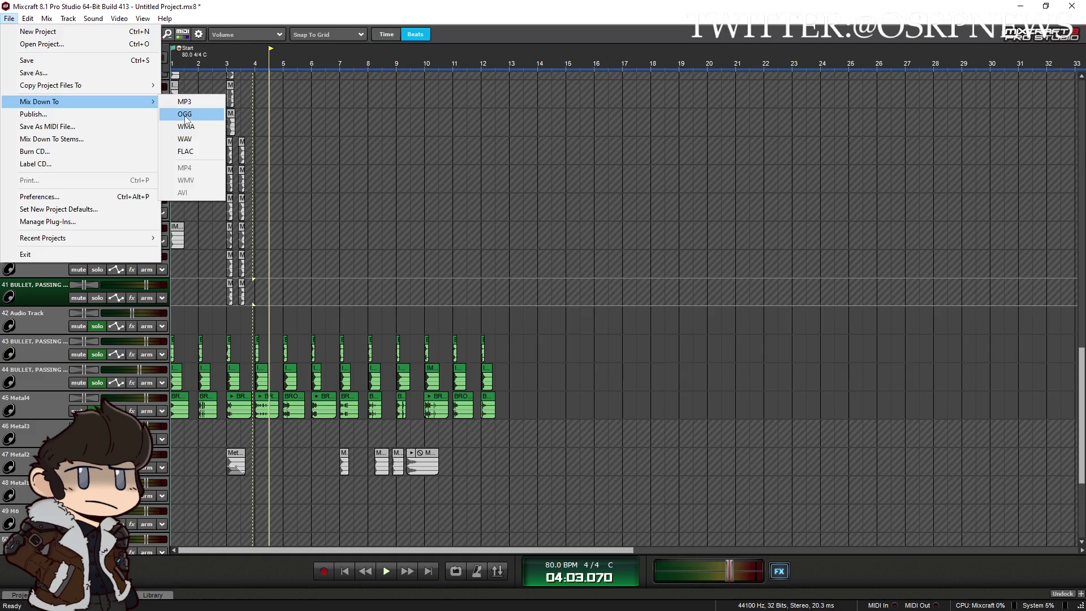
Render the OGG mixdown over CarGlassMaster.ogg, then select the track 44–45 clips up to bar 14
left_click(186, 115)
left_click(541, 330)
left_click(505, 391)
key("Up")
key("Up")
key("Up")
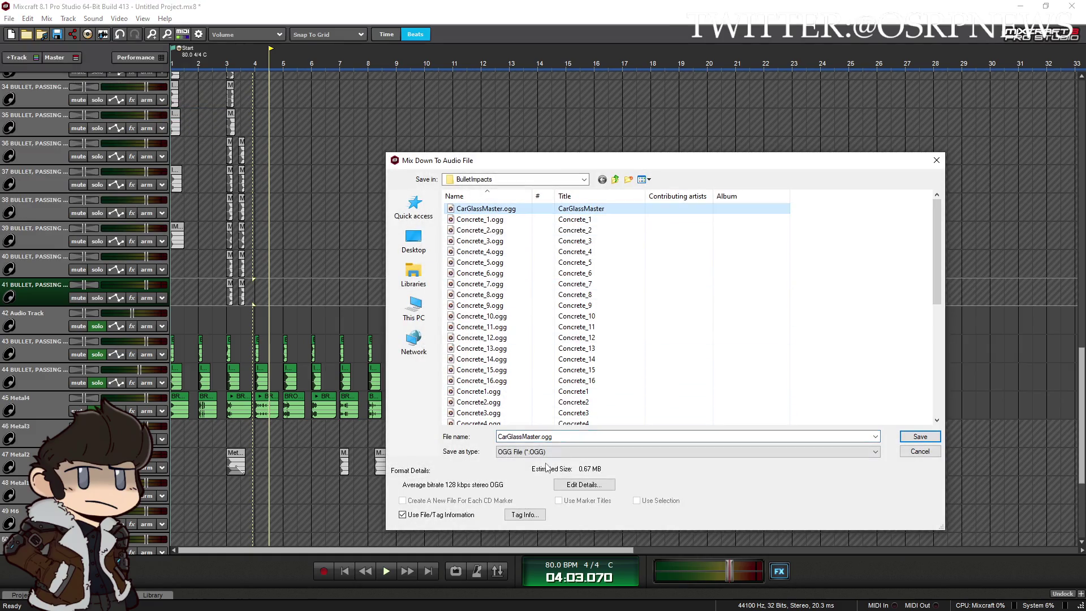
key("Tab")
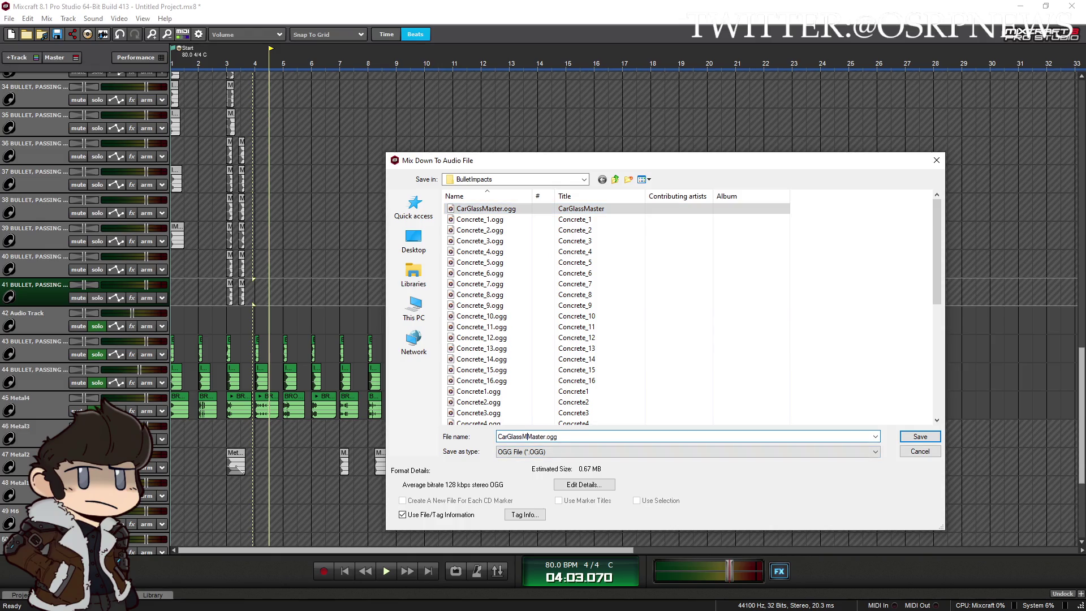
key("Return")
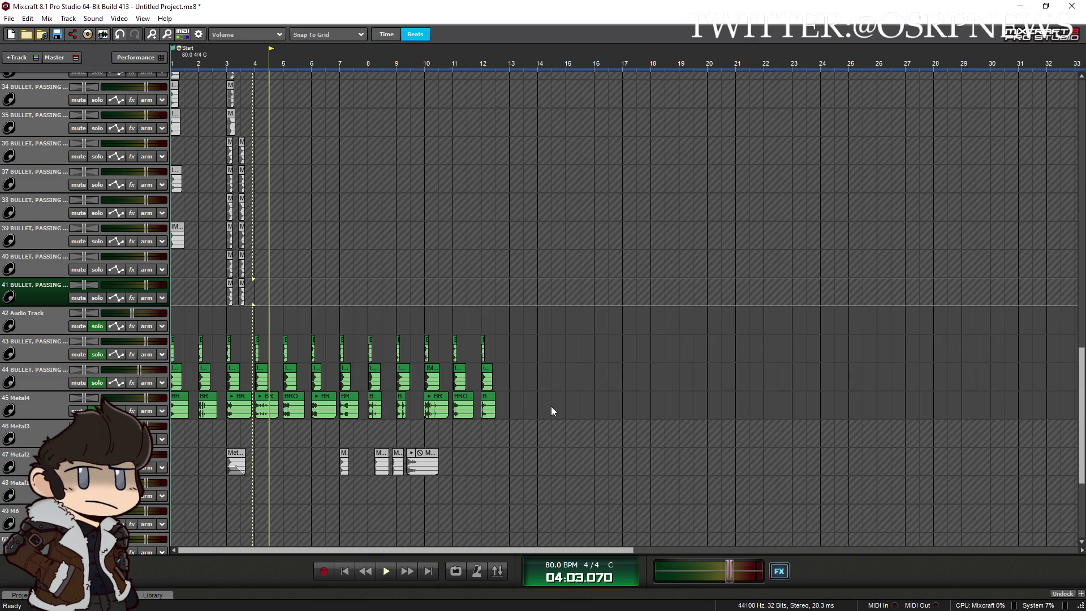
mouse_move(553, 407)
left_mouse_down()
mouse_move(141, 405)
mouse_move(98, 390)
left_mouse_up()
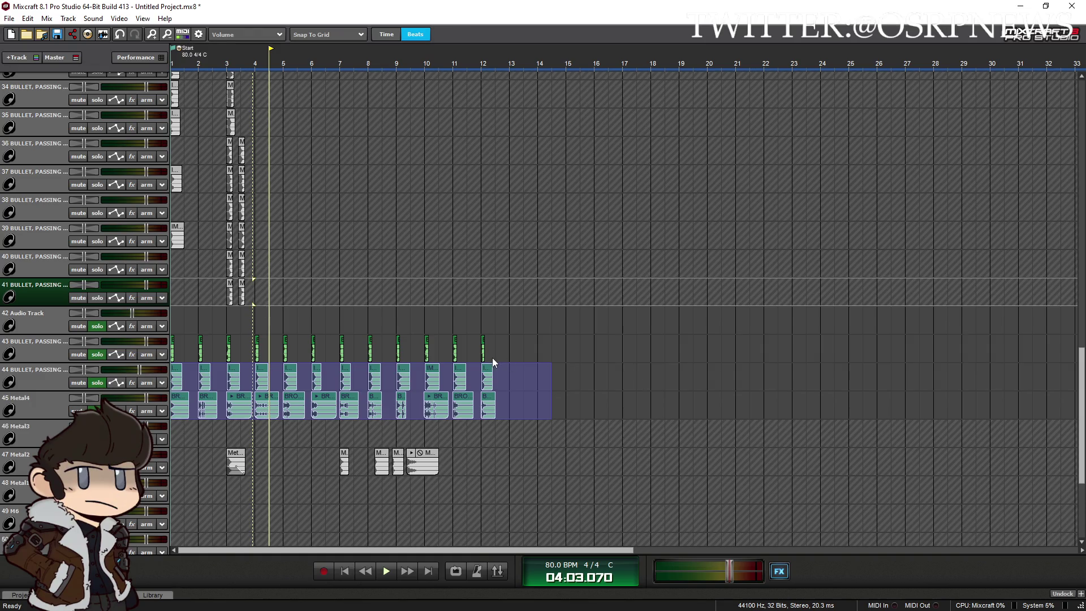
Move the selected clips down to tracks 48 and 49 and add a bullet clip on track 43 at bar 13
left_click_drag(431, 372, 431, 486)
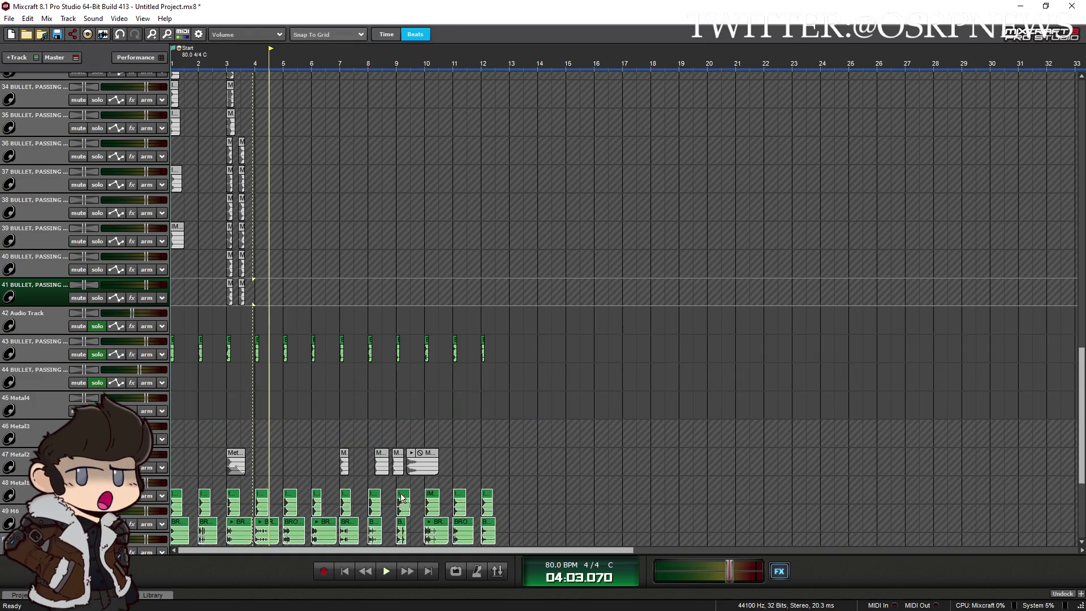
scroll(257, 191, "up", 5)
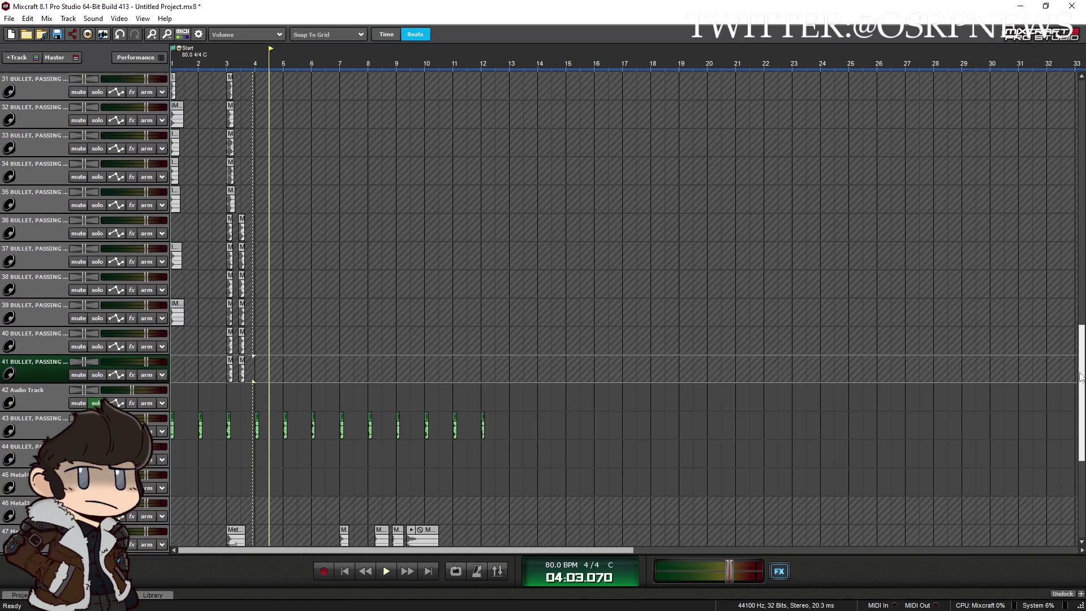
left_click(197, 139)
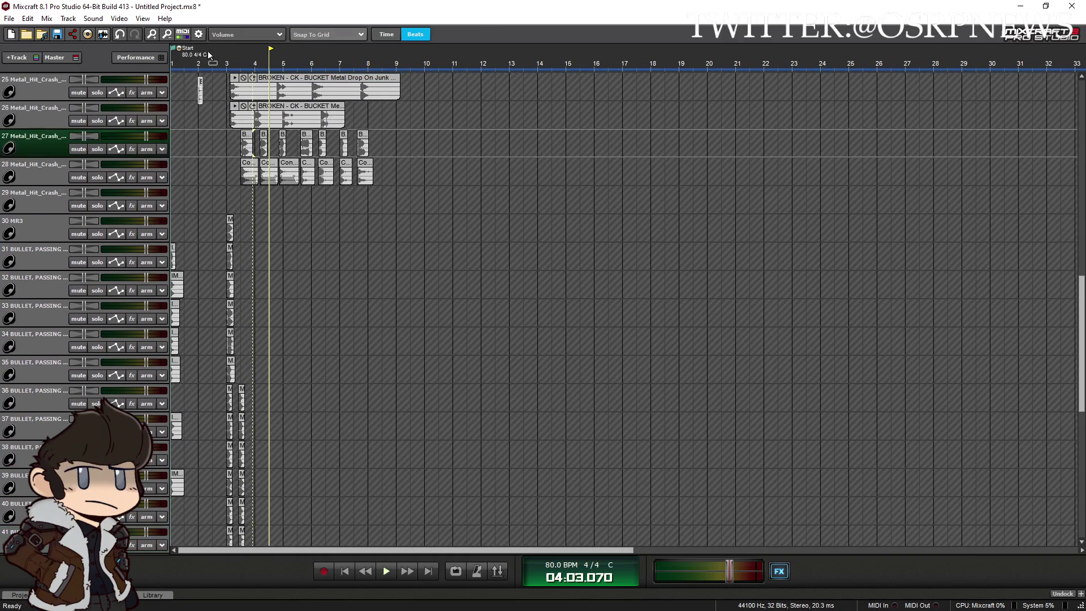
scroll(197, 139, "up", 5)
scroll(326, 577, "down", 13)
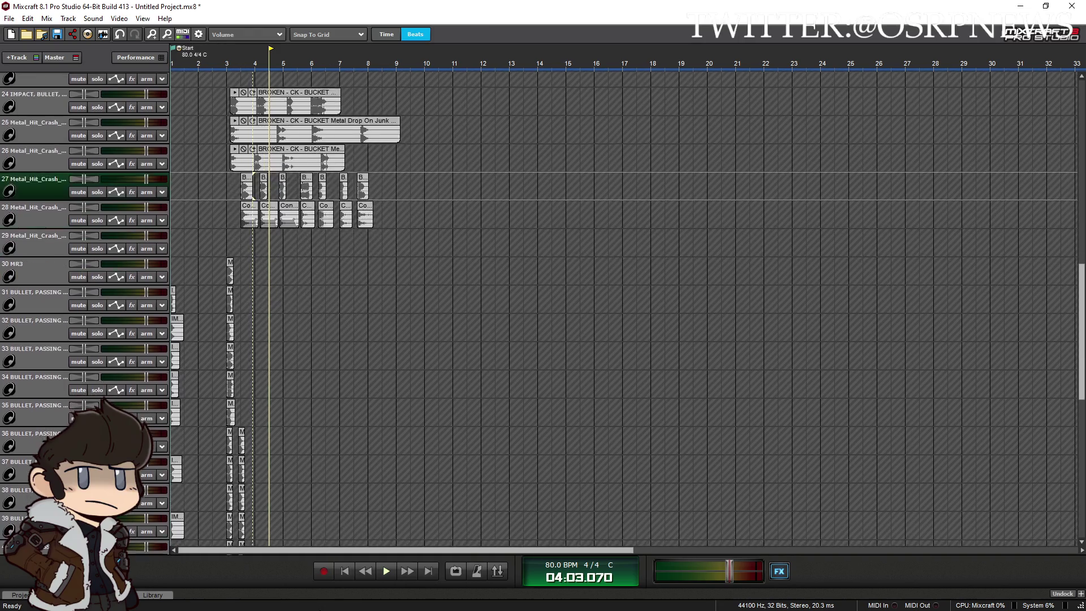
left_click_drag(504, 370, 517, 371)
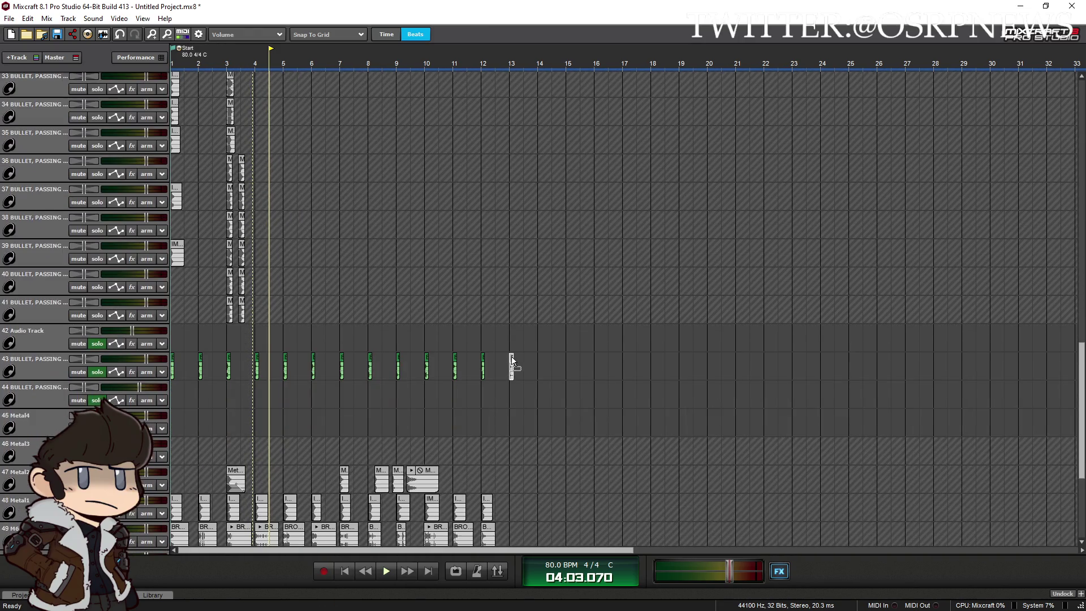
Drag the clips from tracks 39, 37, 35, 33, 32 and 31 onto track 44, filling bars 1 to 7
left_click_drag(177, 247, 106, 391)
mouse_move(175, 194)
left_mouse_down()
mouse_move(212, 374)
mouse_move(203, 393)
left_mouse_up()
mouse_move(175, 139)
left_mouse_down()
mouse_move(230, 341)
mouse_move(231, 395)
left_mouse_up()
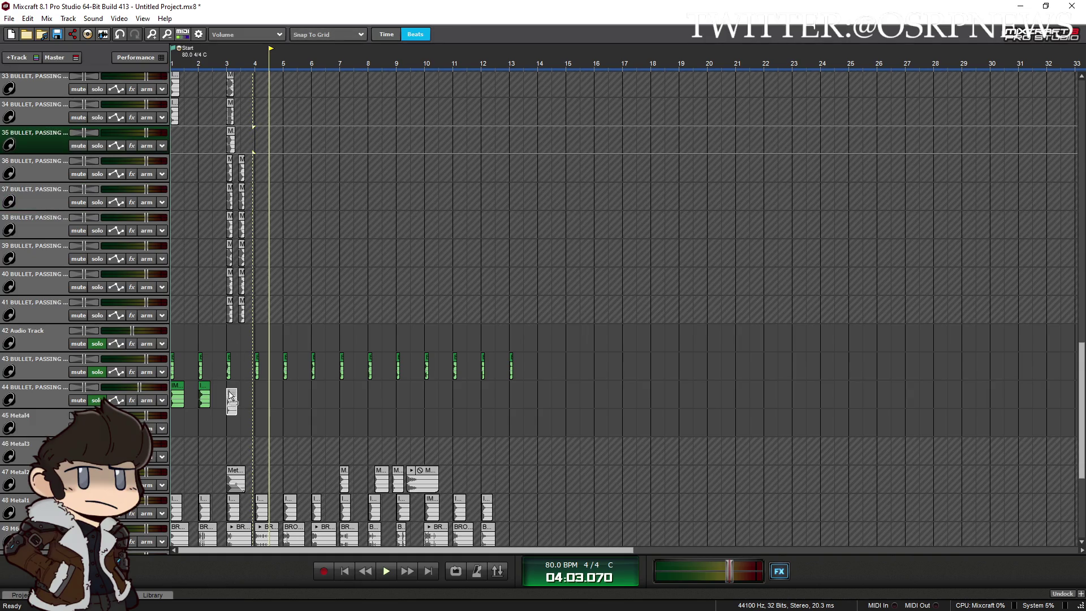
mouse_move(177, 108)
left_mouse_down()
mouse_move(280, 364)
mouse_move(262, 394)
left_mouse_up()
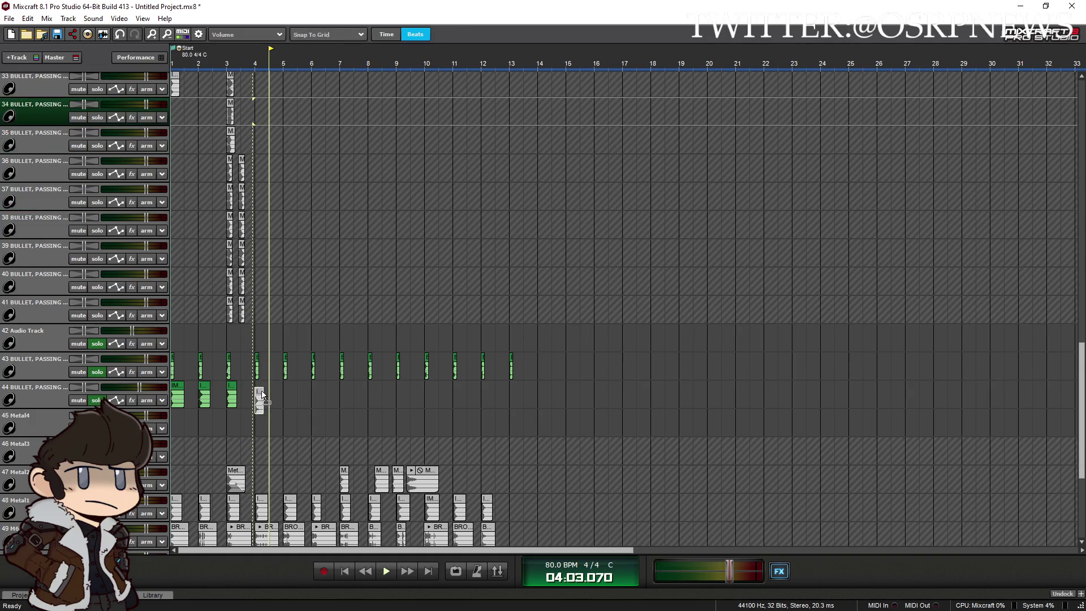
scroll(353, 181, "up", 3)
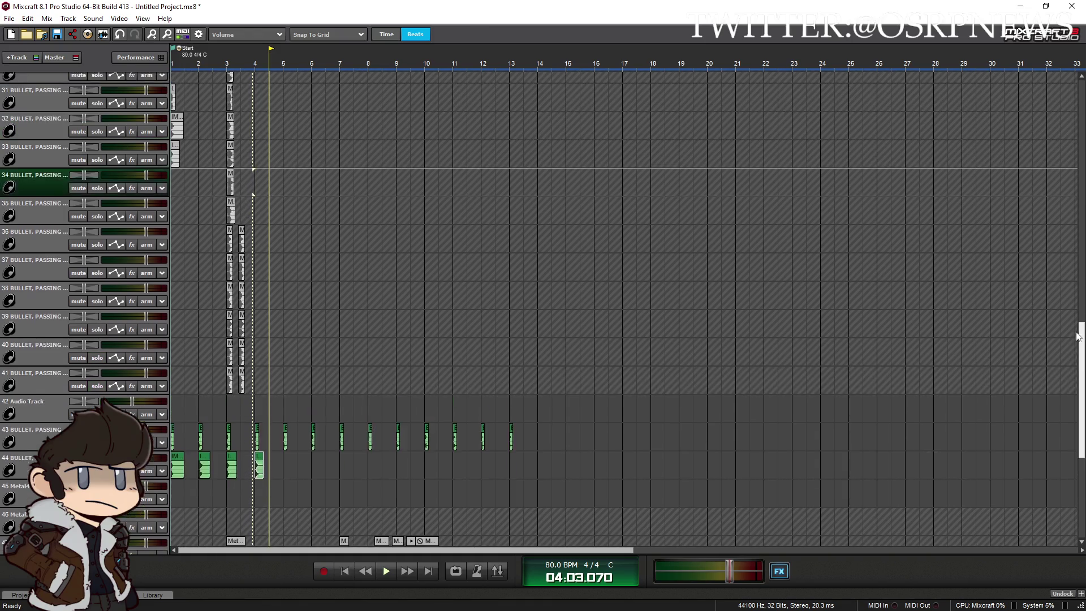
mouse_move(177, 175)
left_mouse_down()
mouse_move(300, 383)
mouse_move(287, 482)
left_mouse_up()
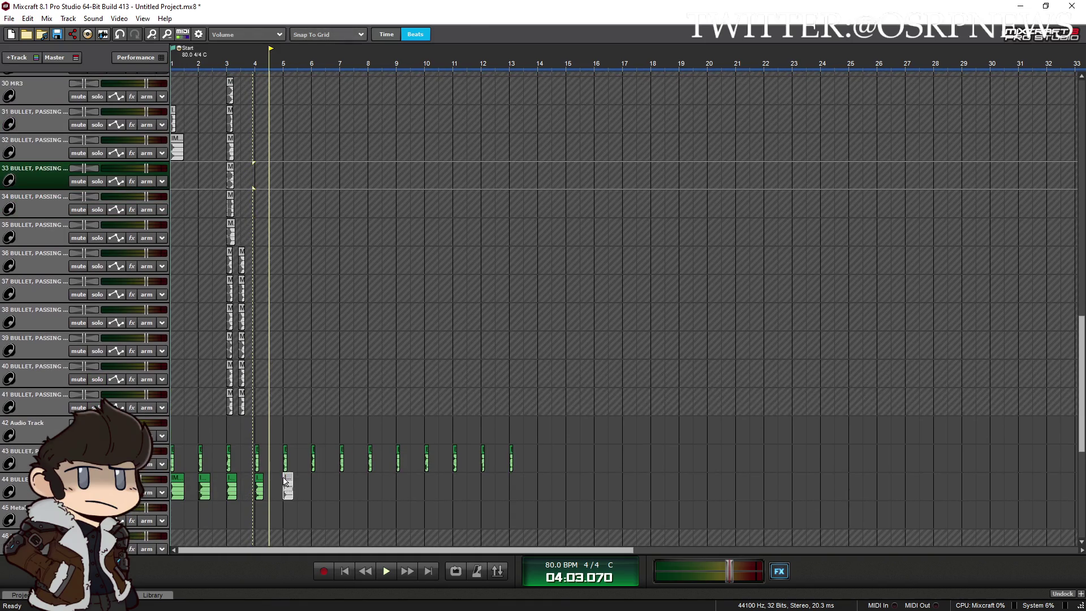
mouse_move(179, 139)
left_mouse_down()
mouse_move(277, 351)
mouse_move(319, 481)
left_mouse_up()
left_click_drag(176, 113, 349, 478)
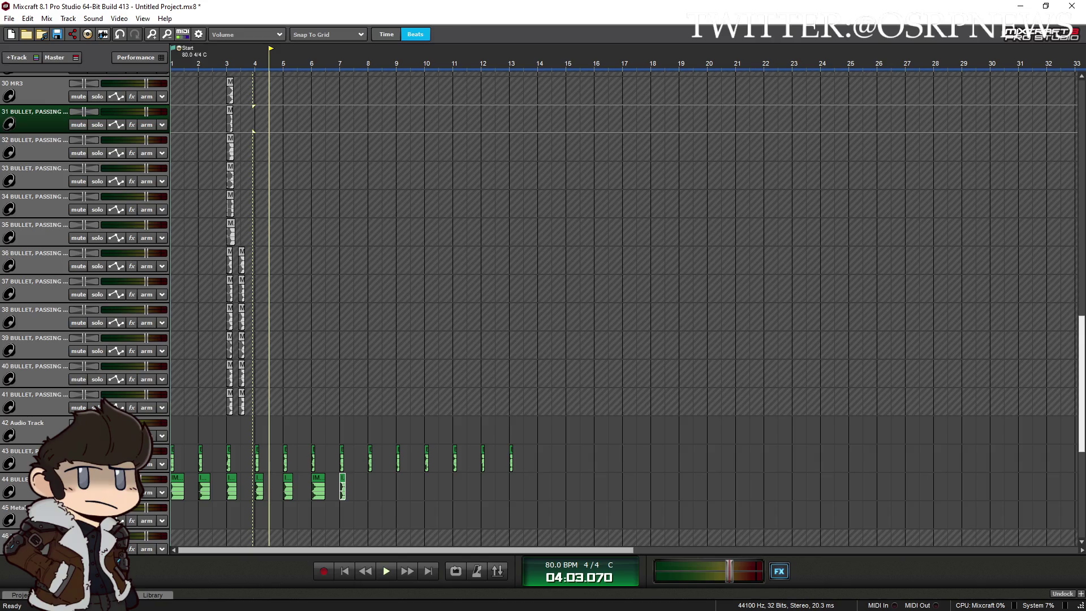
Set playback to bar 4, then solo track 27 and preview its bullet clip
scroll(1082, 384, "up", 5)
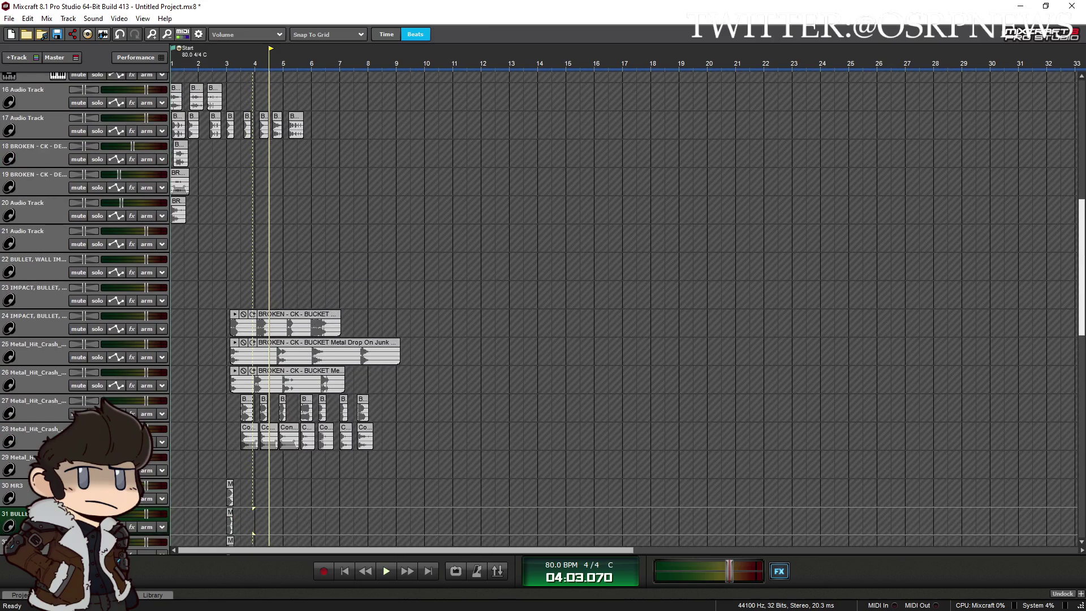
scroll(622, 311, "down", 1)
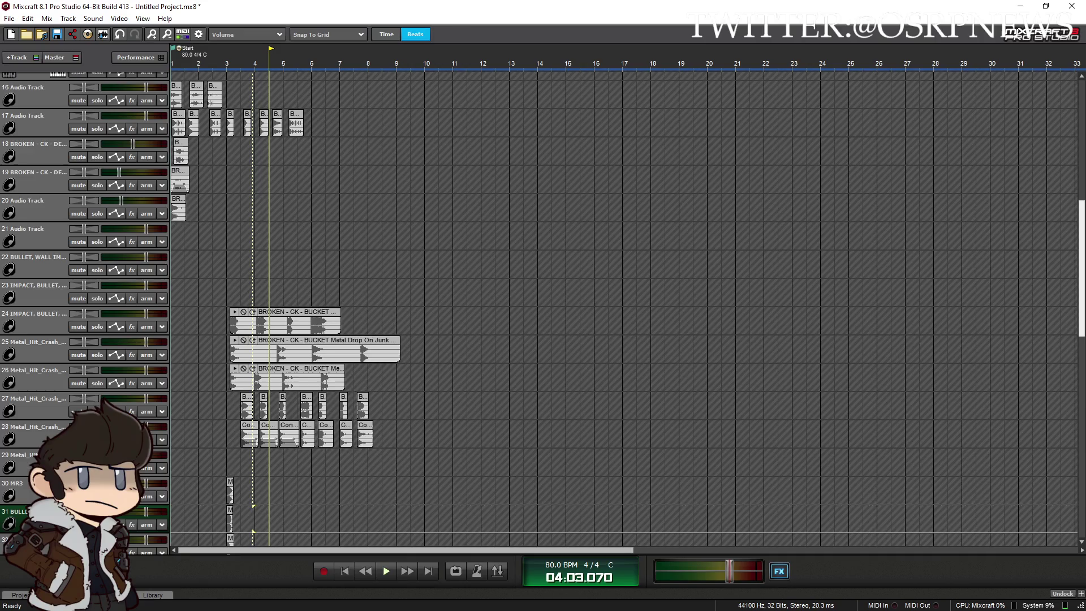
scroll(374, 300, "down", 5)
left_click(253, 320)
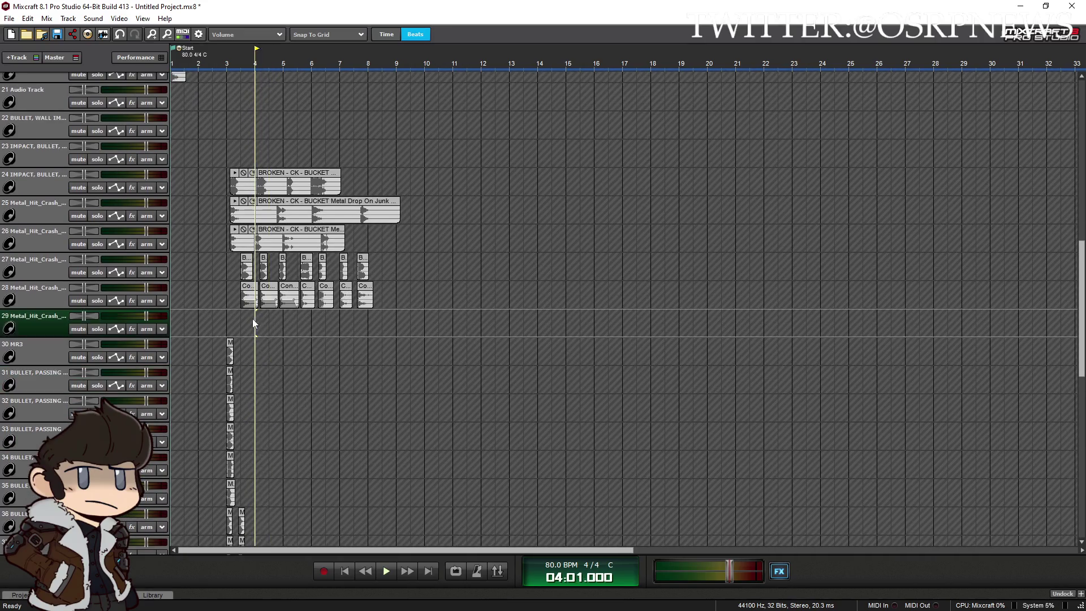
scroll(254, 318, "up", 5)
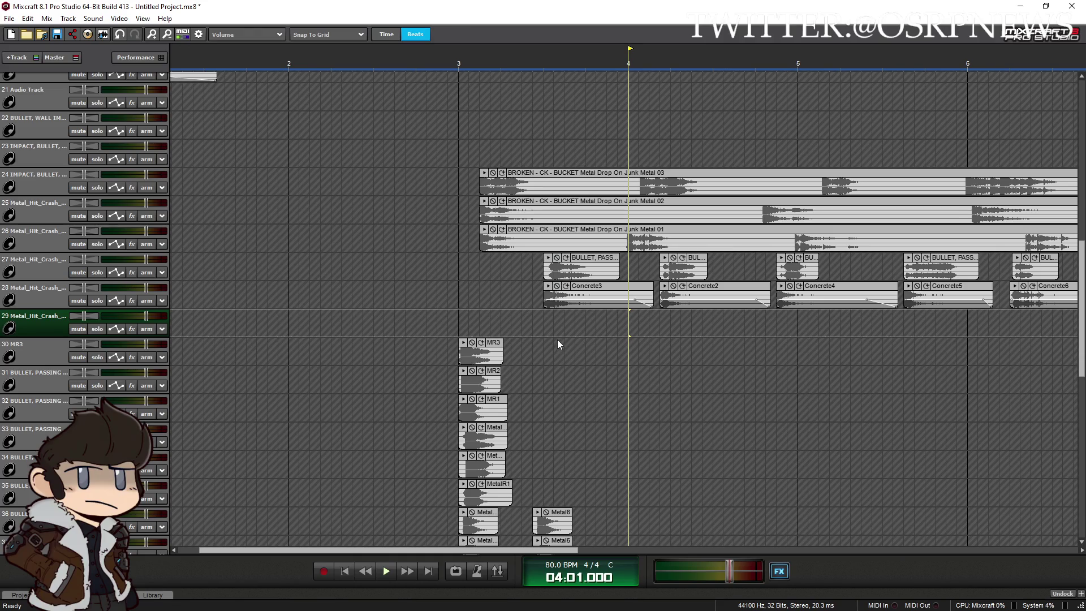
left_click(101, 274)
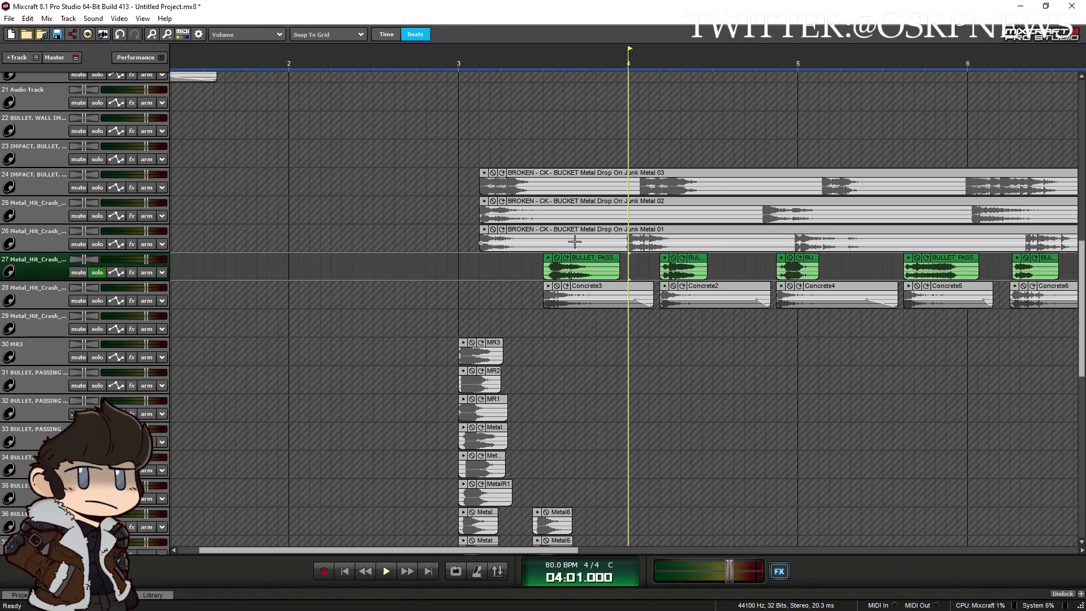
left_click(549, 258)
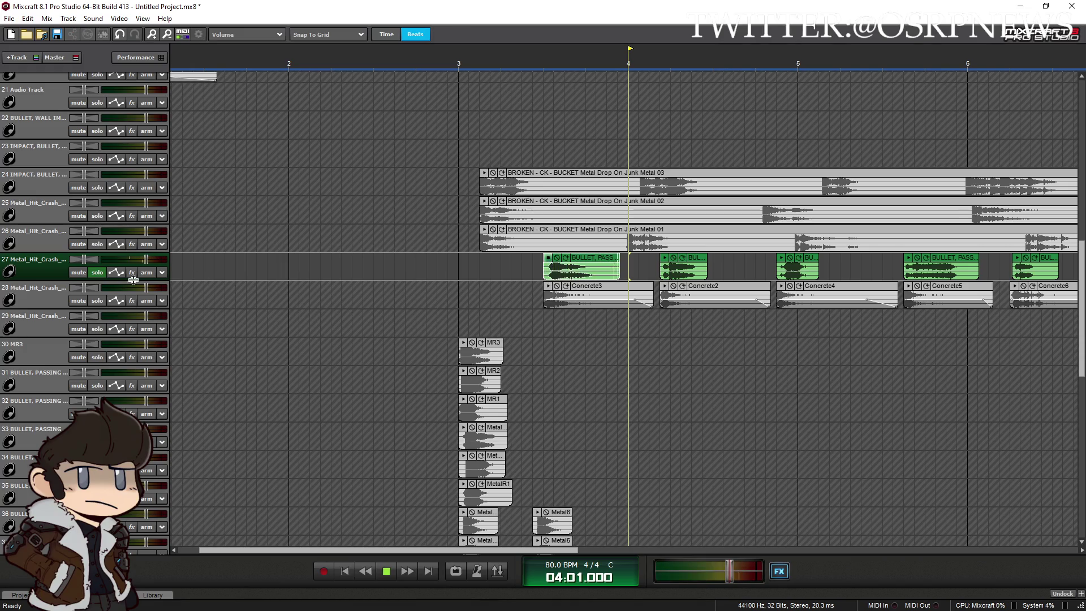
left_click(97, 272)
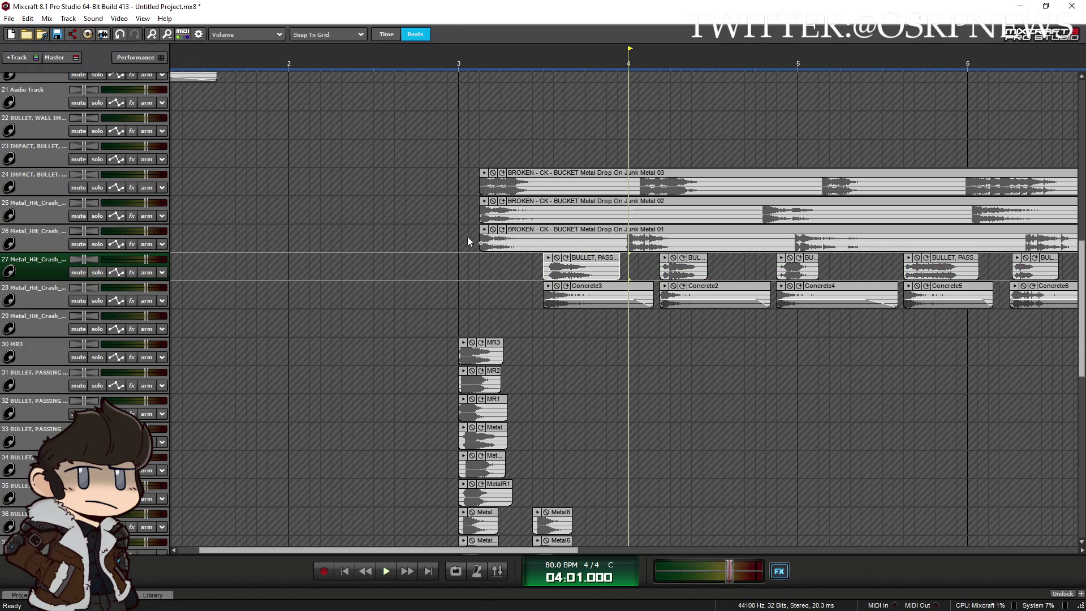
Preview Metal Drop On Junk Metal 01 and 03 on tracks 26 and 24, then select bars 3–5 across tracks 24–26
left_click(98, 244)
left_click(484, 229)
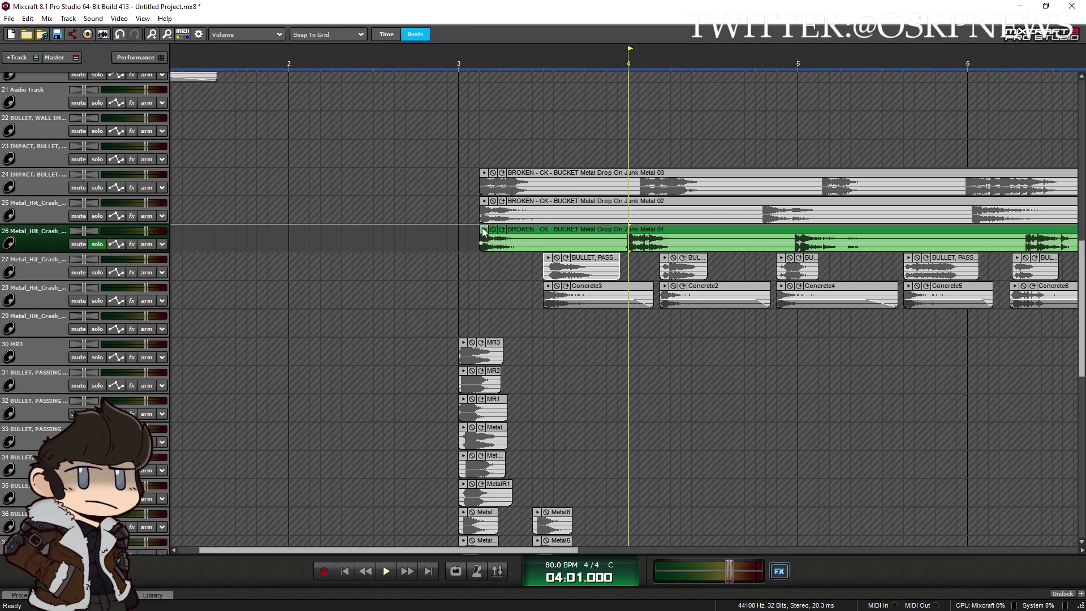
scroll(465, 235, "down", 1)
scroll(467, 233, "down", 1)
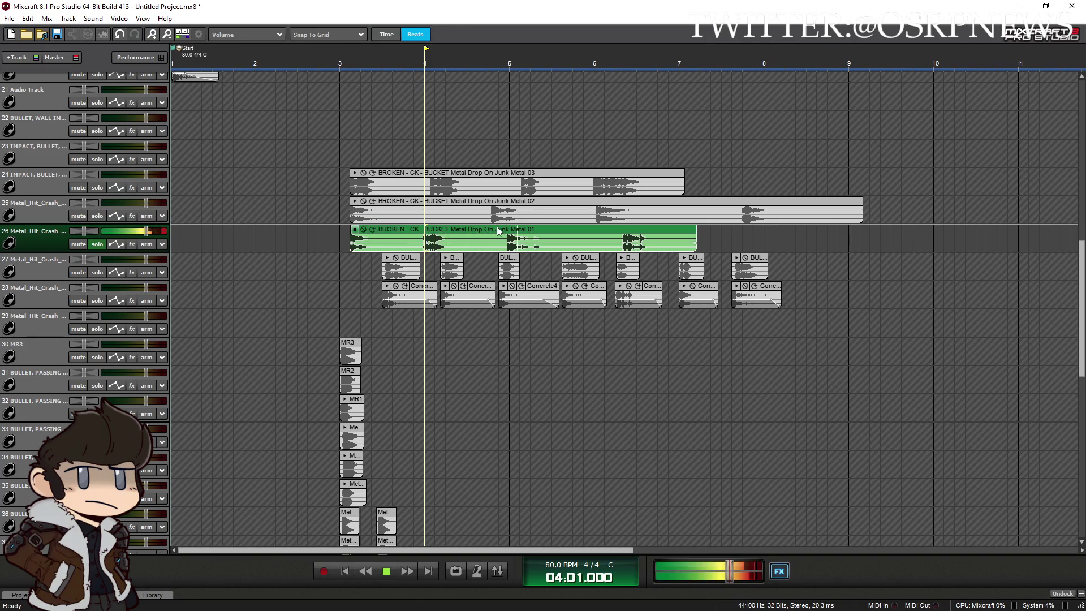
left_click(387, 572)
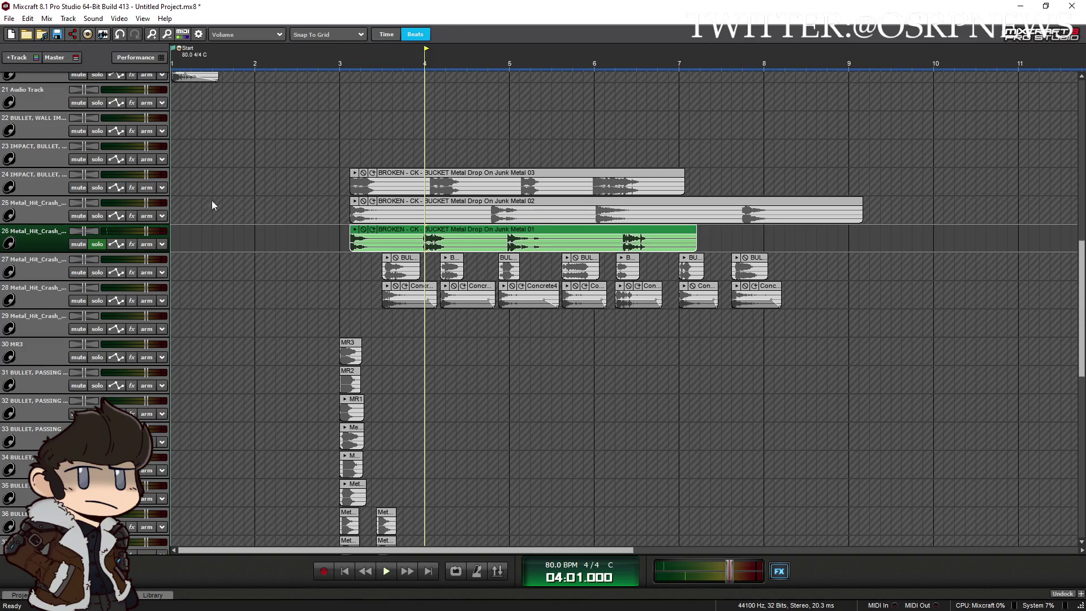
left_click(97, 189)
left_click(354, 173)
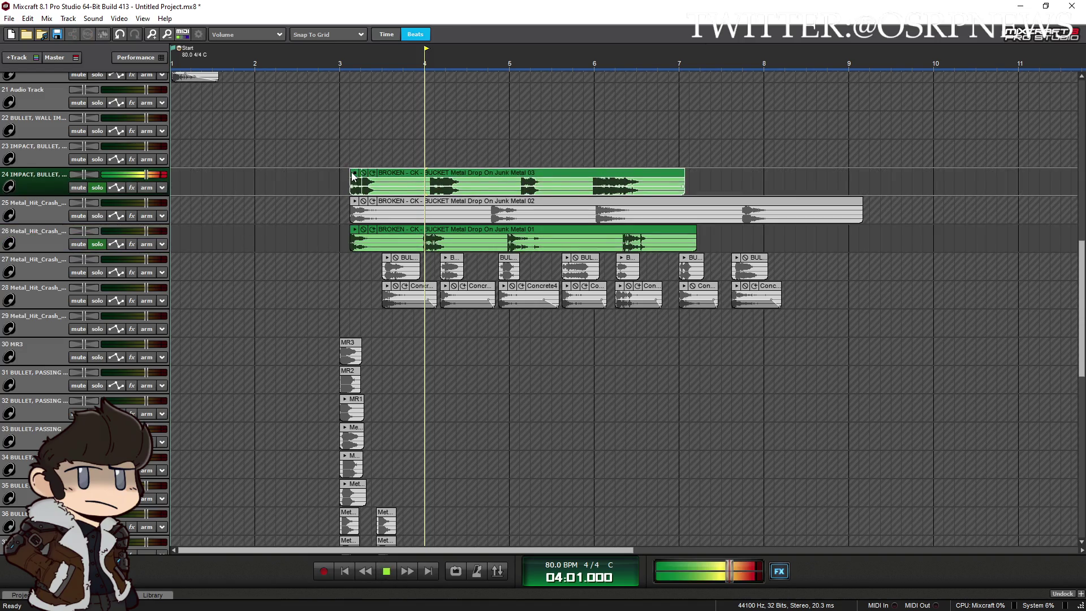
left_click(97, 187)
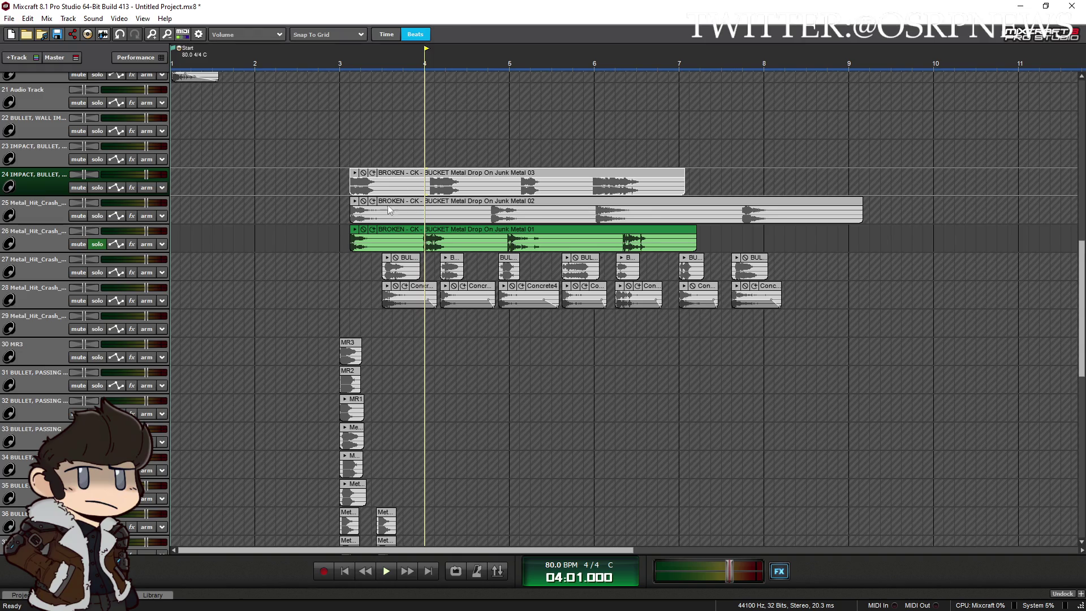
mouse_move(340, 191)
left_mouse_down()
mouse_move(527, 233)
mouse_move(674, 497)
mouse_move(673, 543)
mouse_move(605, 477)
left_mouse_up()
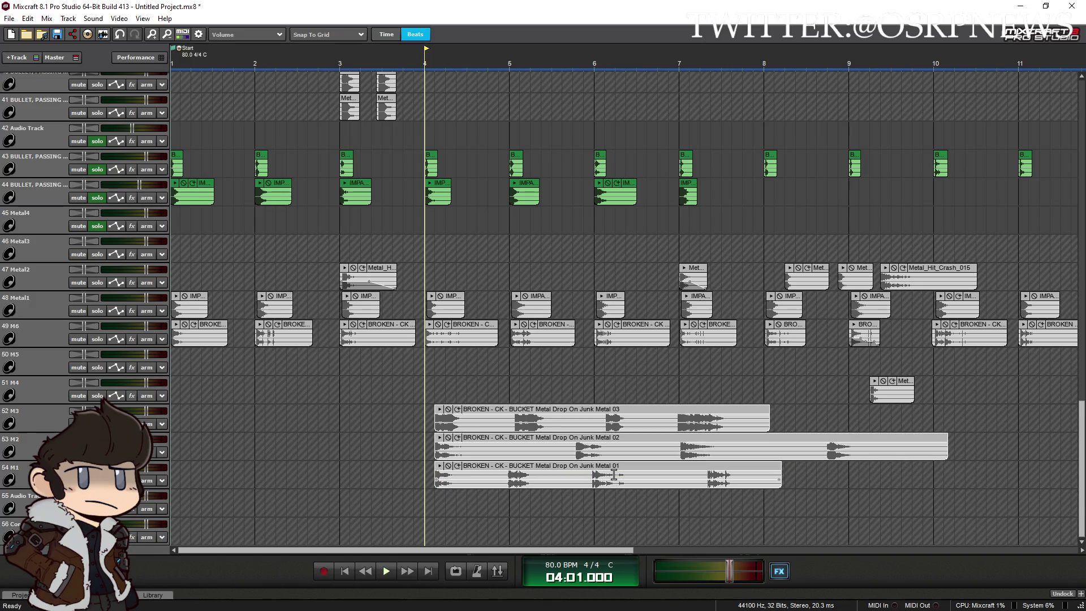
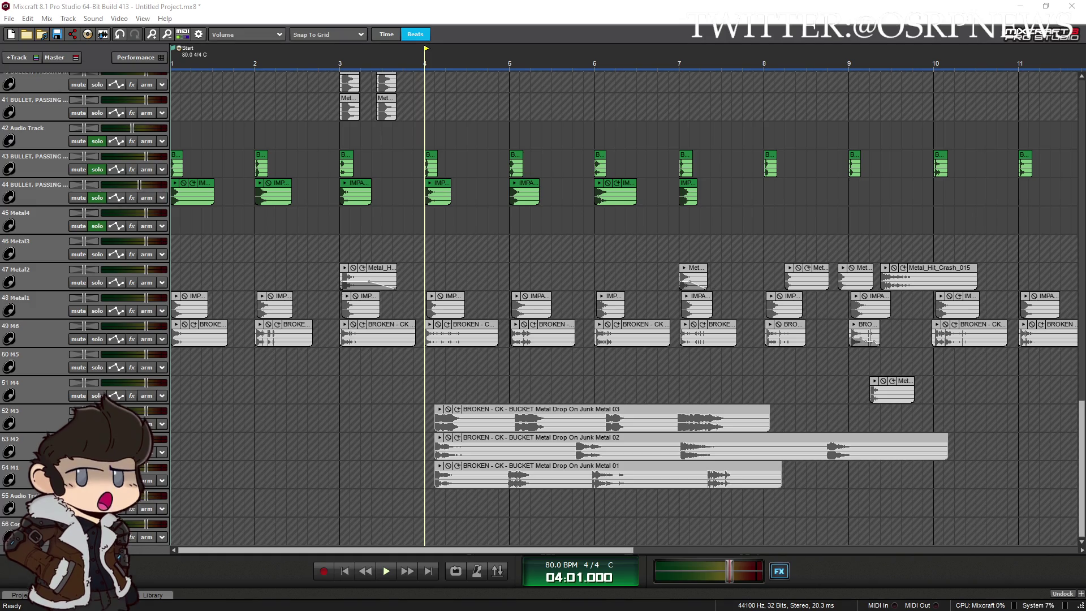
Drag the Chrome window in from the right edge and maximize it full-screen
left_click_drag(1085, 195, 1001, 196)
double_click(1001, 197)
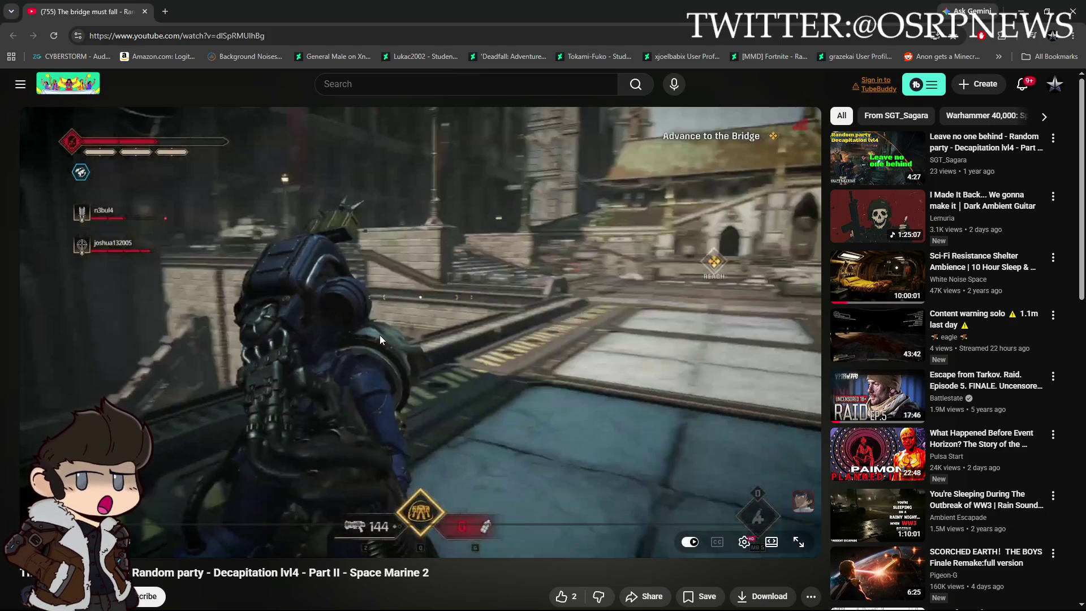
Seek the Space Marine 2 gameplay video to about 3:28, the crate scene
left_click(653, 525)
left_click_drag(652, 527, 760, 527)
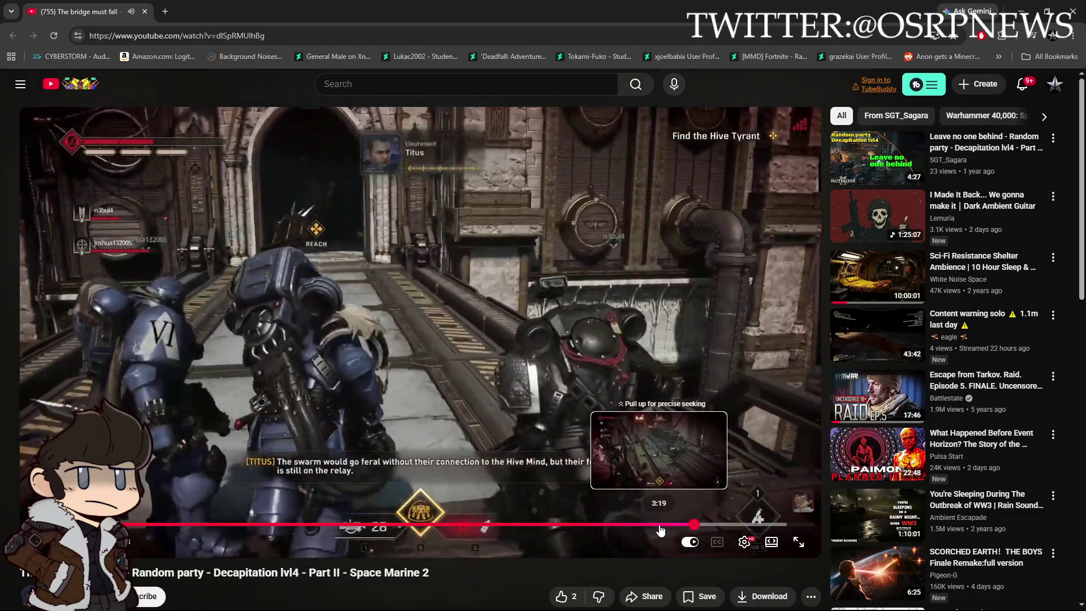
left_click(652, 527)
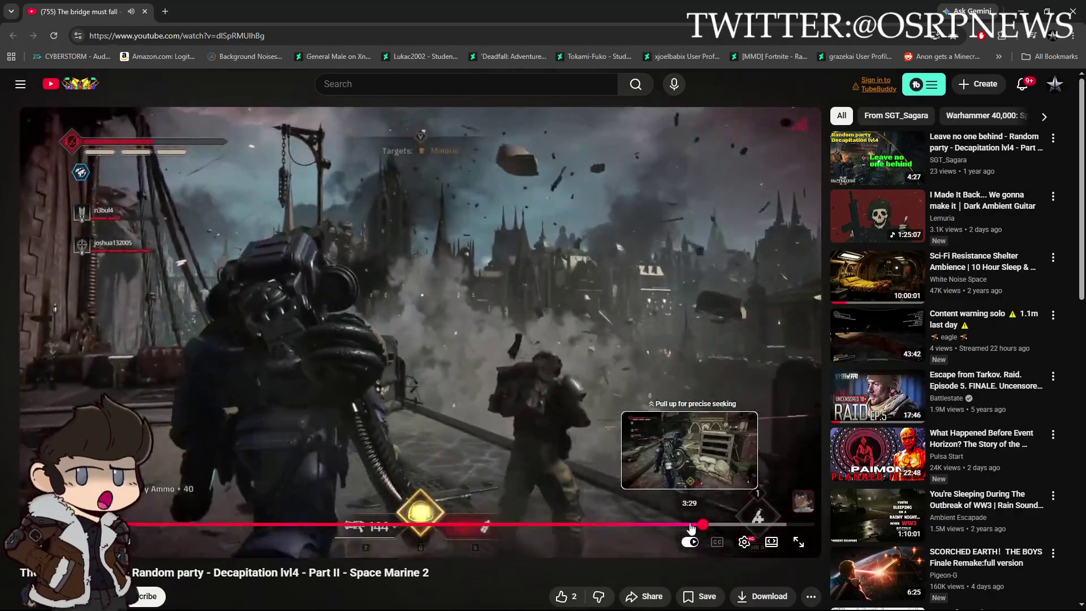
left_click(691, 525)
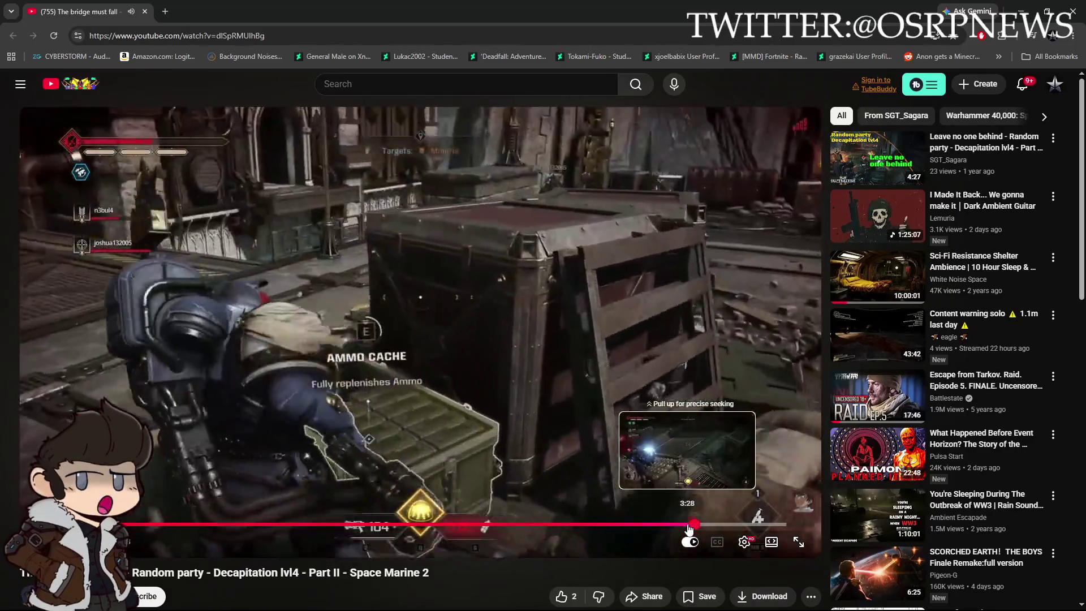
left_click_drag(689, 529, 693, 528)
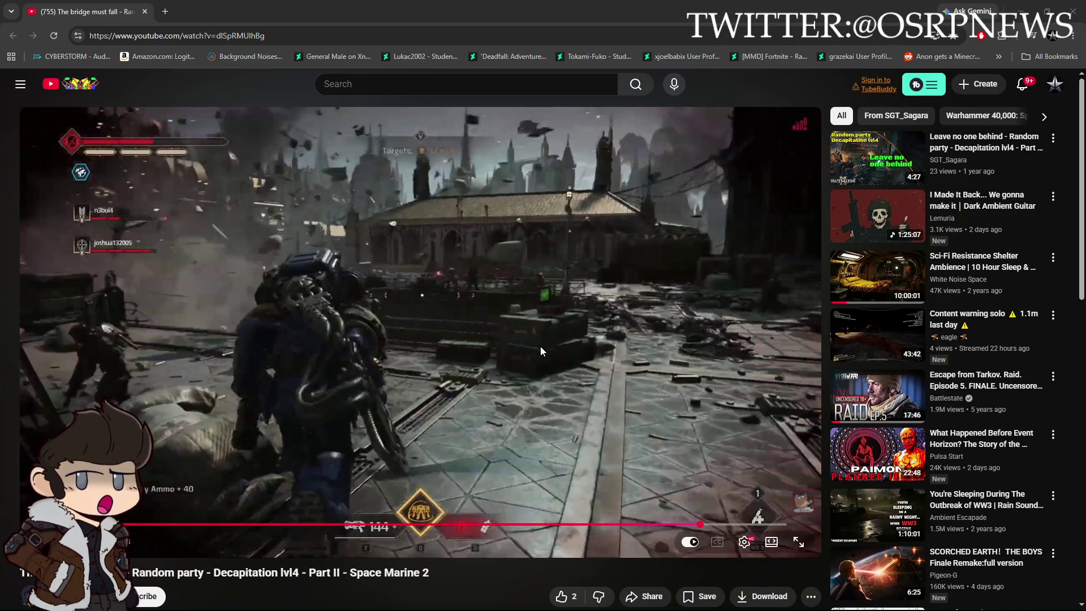
Rewind the gameplay video and pause it on the ammo cache explosion near 3:30
left_click(582, 355)
key("Left")
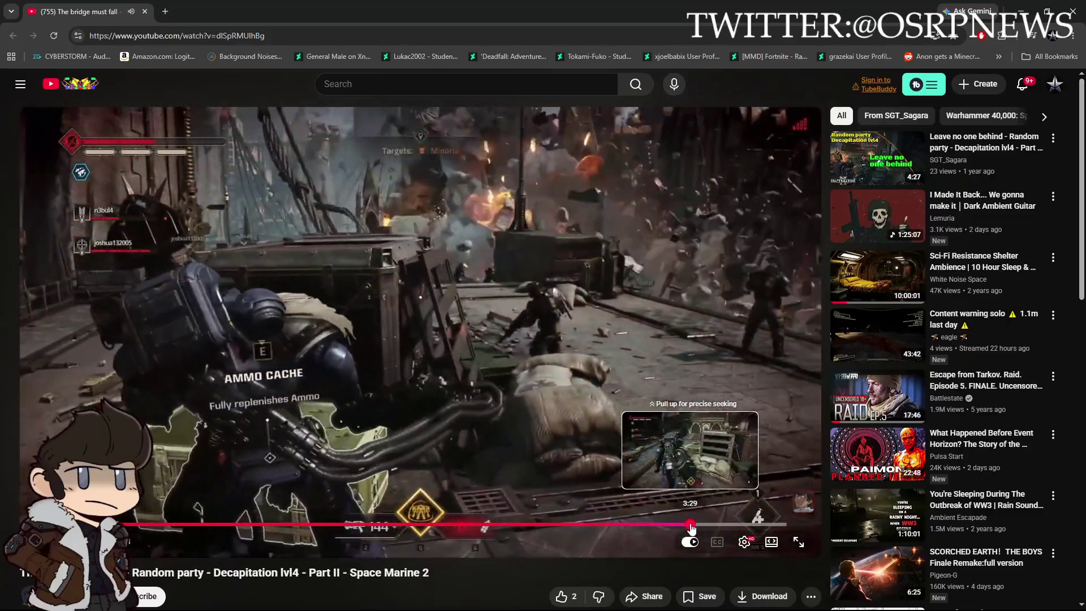
left_click(691, 525)
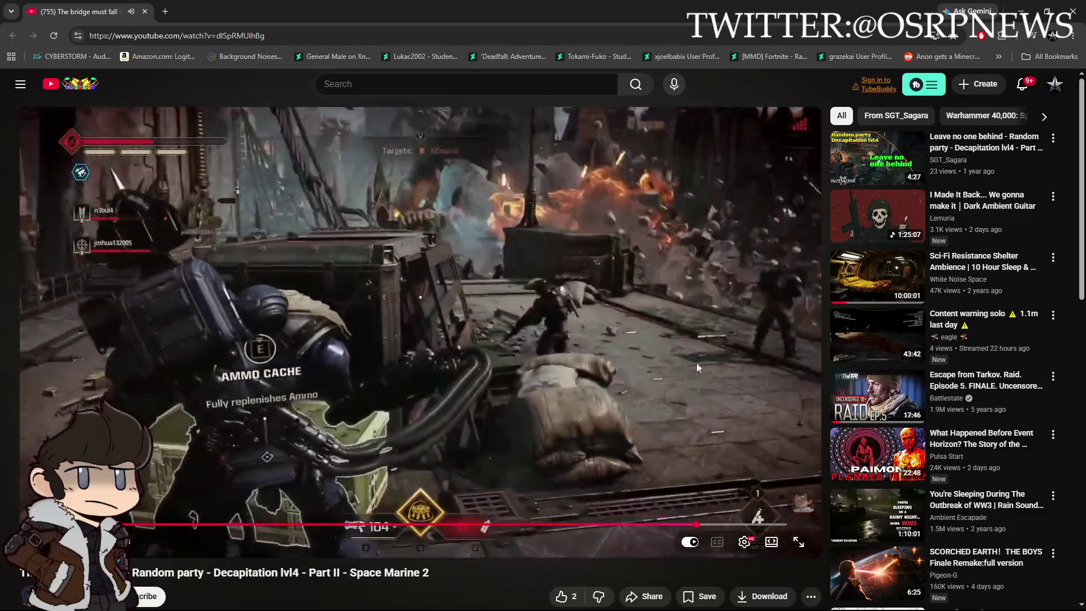
left_click(697, 367)
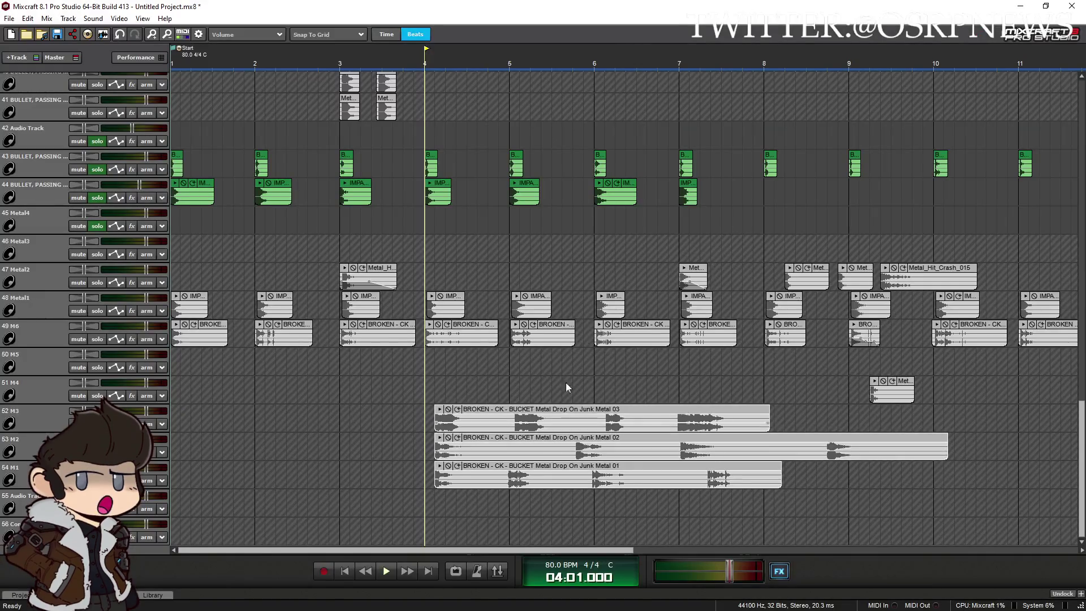
Move the IMP clips from track 48 up to track 44, filling bars 8 through 13
scroll(566, 367, "down", 2)
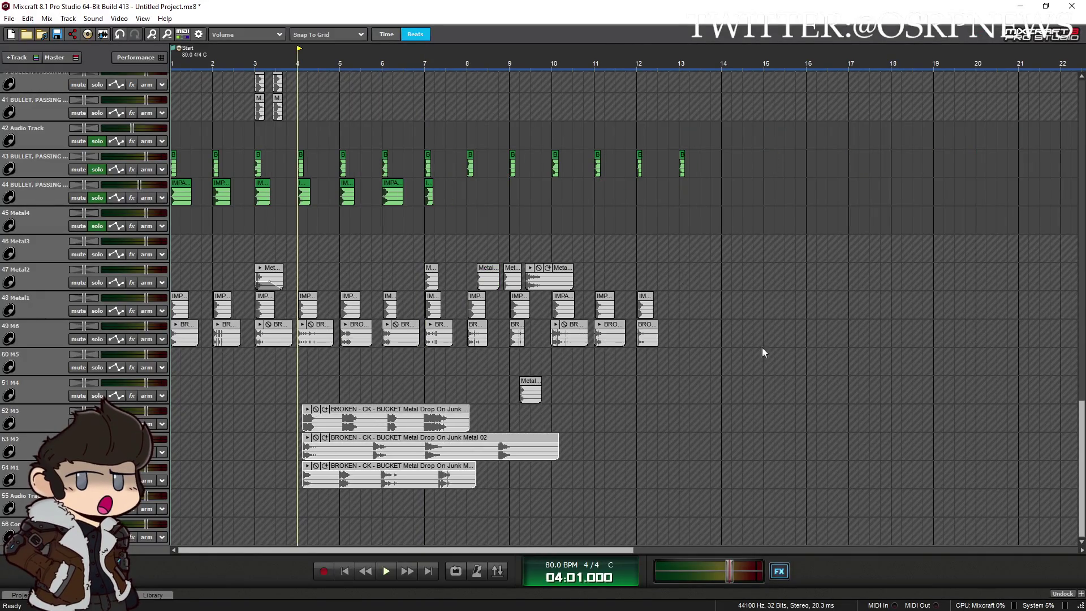
mouse_move(1082, 419)
left_mouse_down()
mouse_move(1064, 372)
mouse_move(1079, 367)
left_mouse_up()
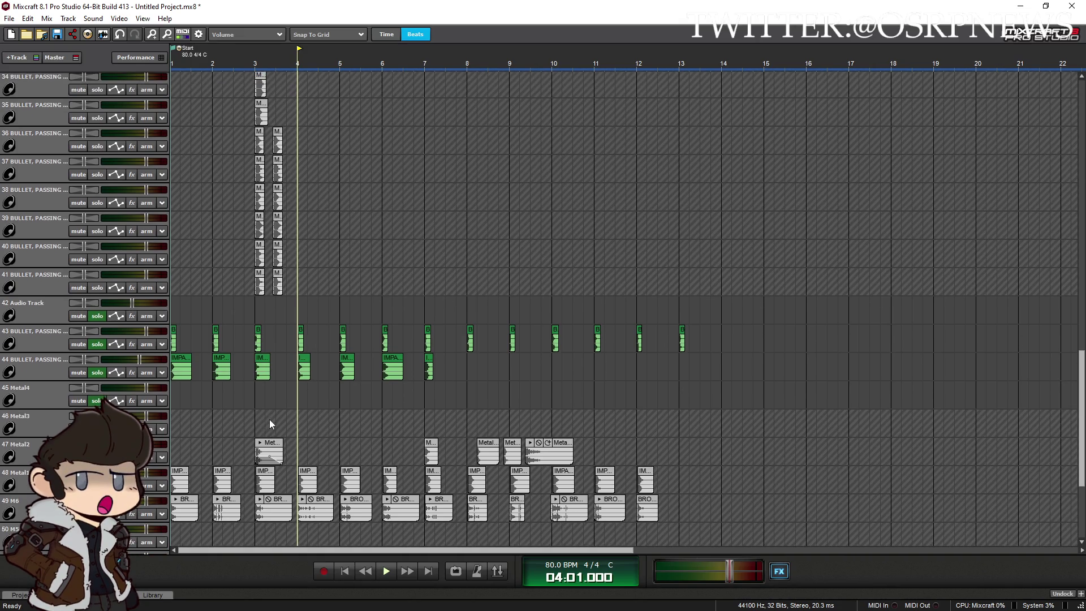
mouse_move(569, 470)
left_mouse_down()
mouse_move(487, 363)
mouse_move(573, 466)
left_mouse_up()
mouse_move(220, 472)
left_mouse_down()
mouse_move(458, 347)
mouse_move(473, 360)
left_mouse_up()
left_click_drag(182, 474, 520, 365)
left_click_drag(265, 478, 562, 366)
mouse_move(312, 475)
left_mouse_down()
mouse_move(563, 396)
mouse_move(609, 362)
left_mouse_up()
mouse_move(348, 476)
left_mouse_down()
mouse_move(602, 391)
mouse_move(643, 365)
left_mouse_up()
left_click_drag(395, 469, 687, 357)
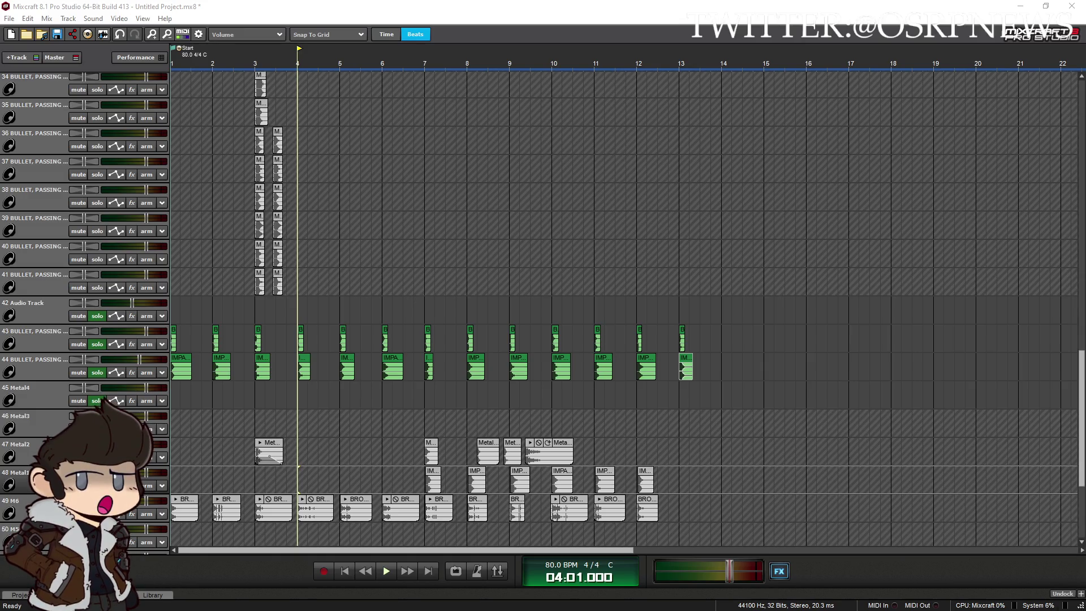
key("alt+Tab")
Search 'invincible fireworks scene', open the Invincible but only Fireworks video, and set it to loop
scroll(424, 174, "up", 4)
left_click(609, 84)
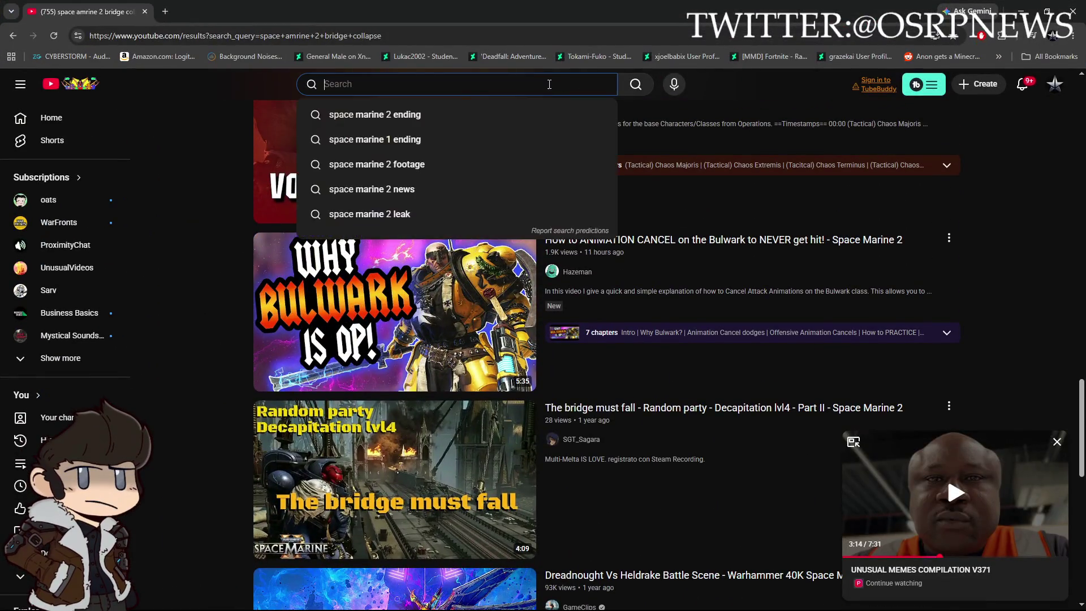
type("invinci")
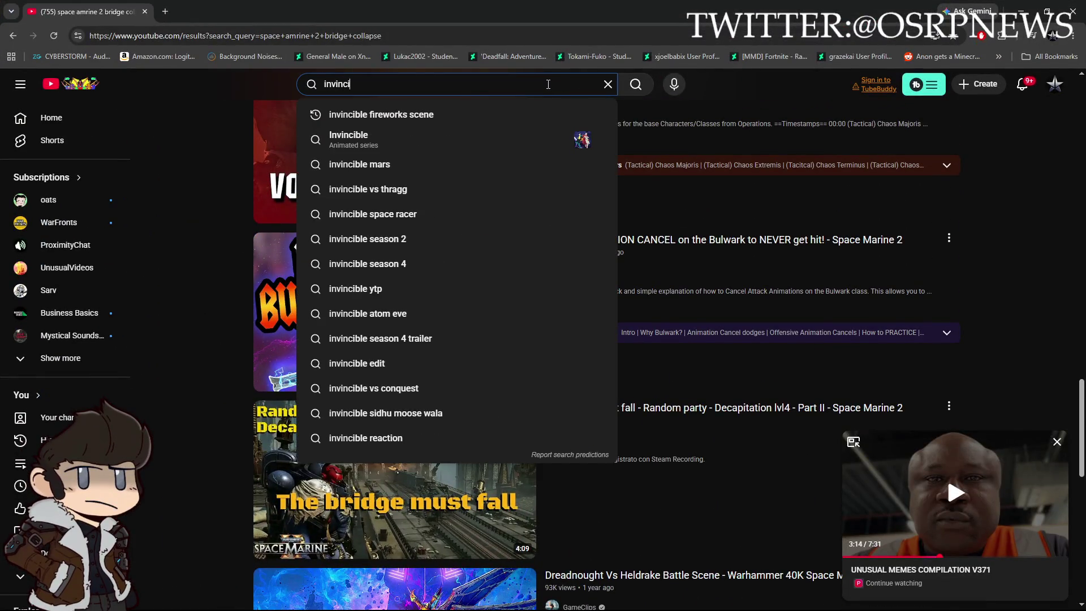
left_click(509, 114)
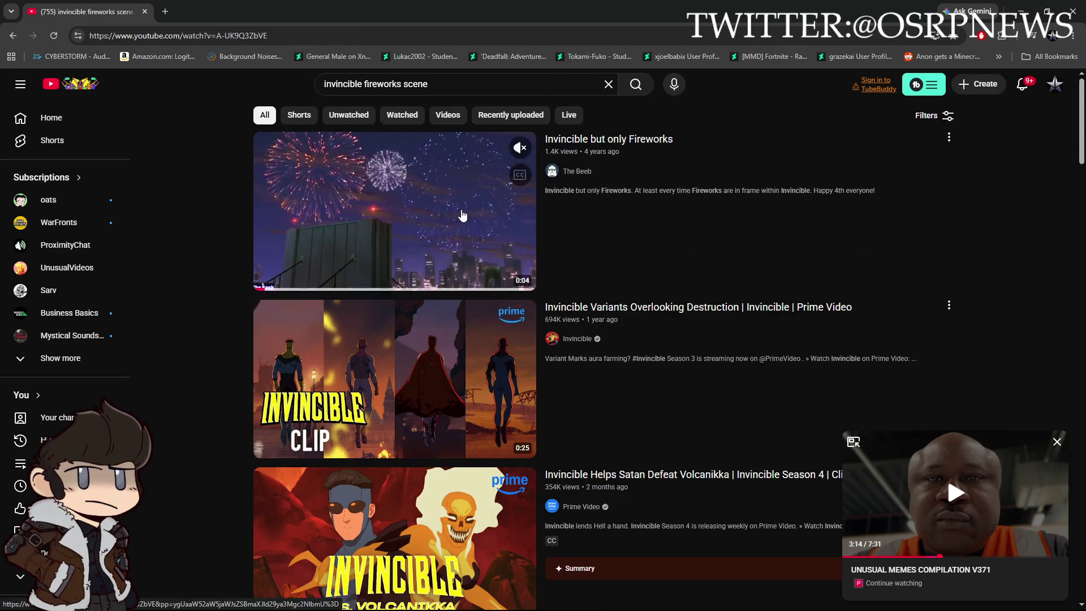
left_click(461, 213)
right_click(463, 259)
left_click(488, 271)
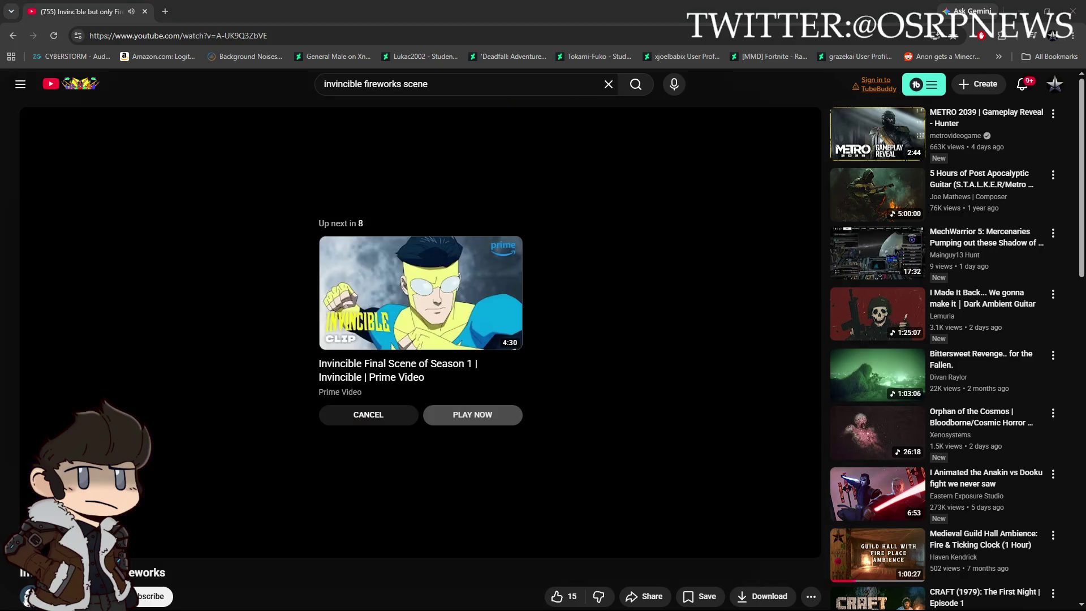
Restart the fireworks clip with Loop enabled, then pause it
key("0")
right_click(535, 323)
left_click(563, 329)
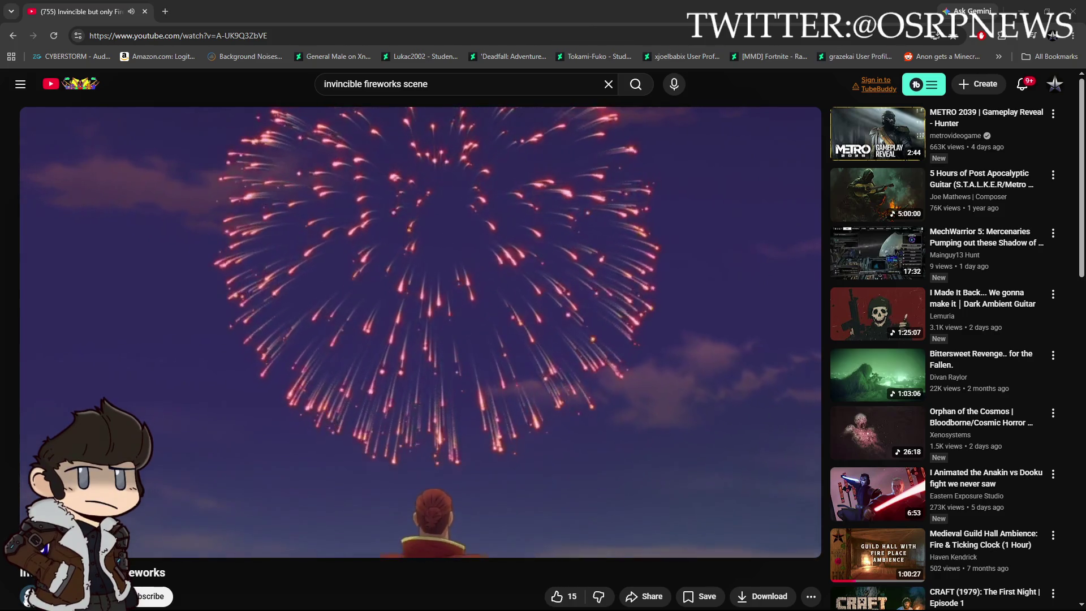
key("space")
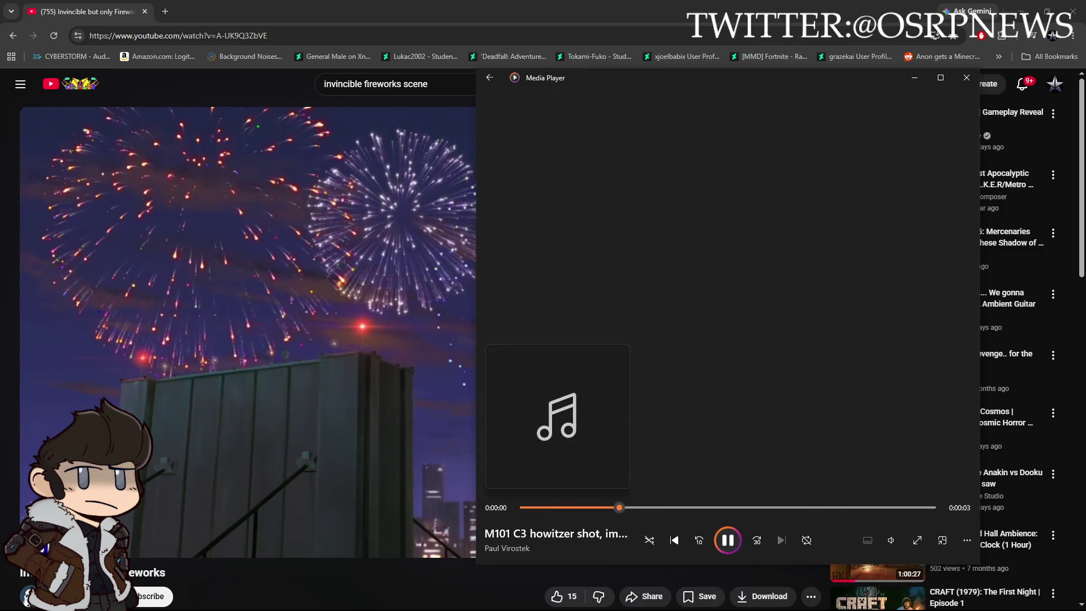
Play the clip on to the city scene, then close the browser to return to Mixcraft
left_click(276, 368)
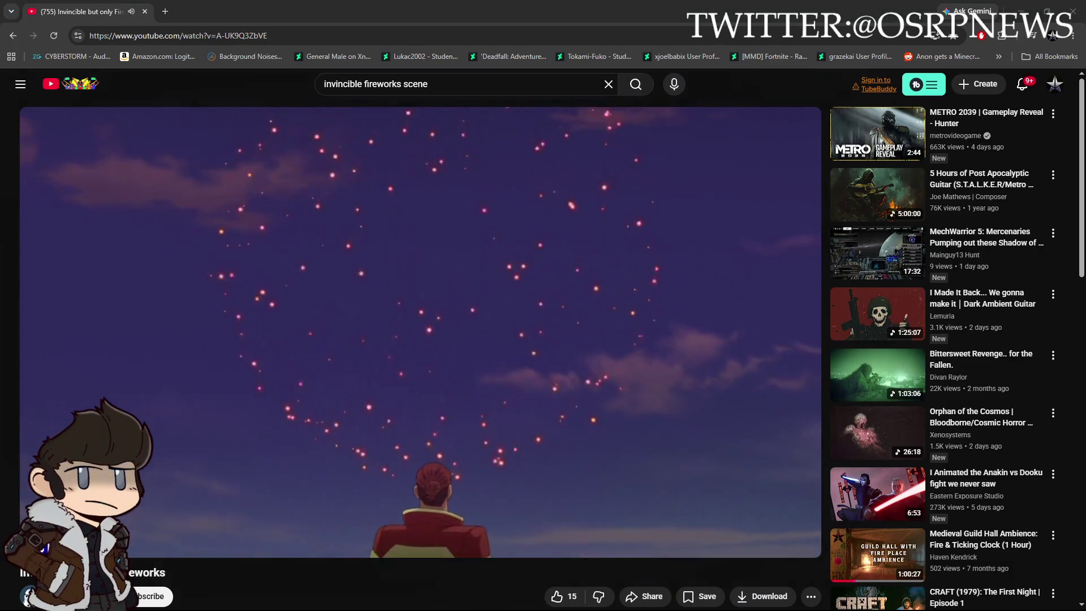
left_click(556, 315)
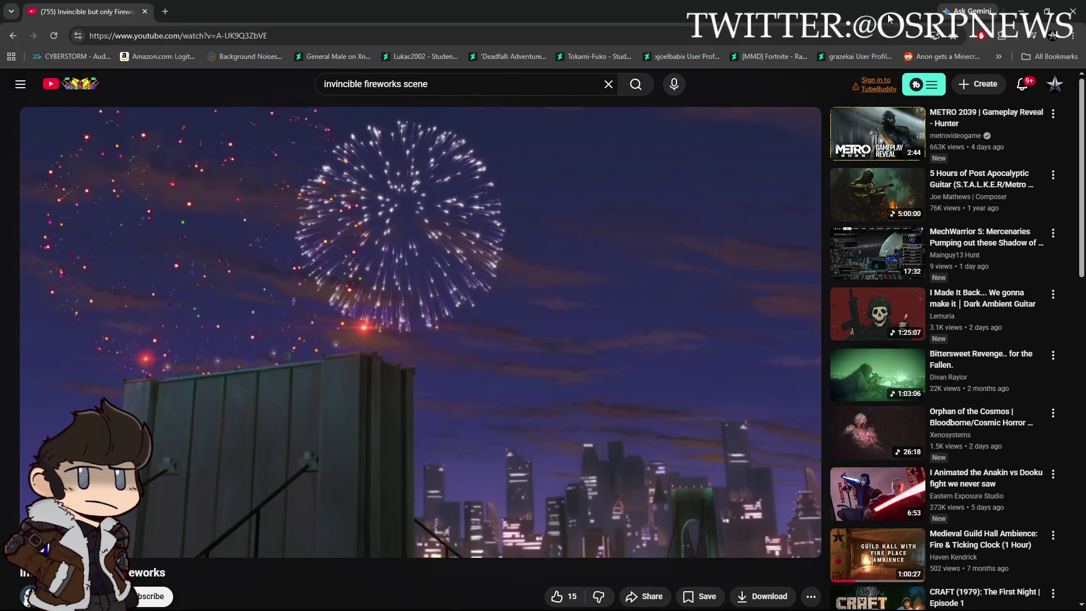
left_click(1070, 21)
left_click(585, 5)
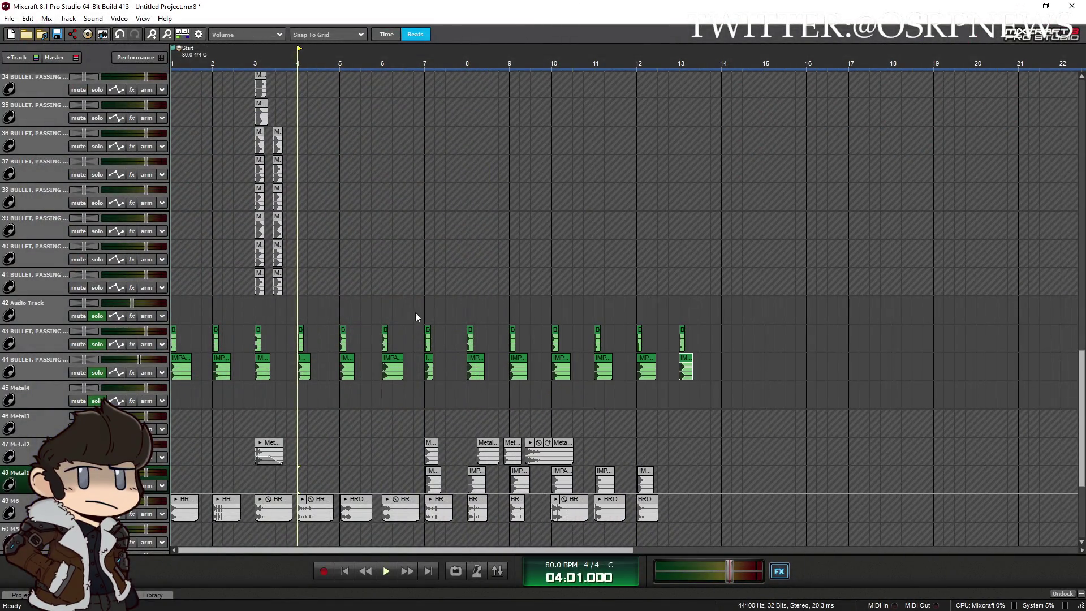
Move the playhead to bar 2 and zoom in on the opening bars
left_click(345, 571)
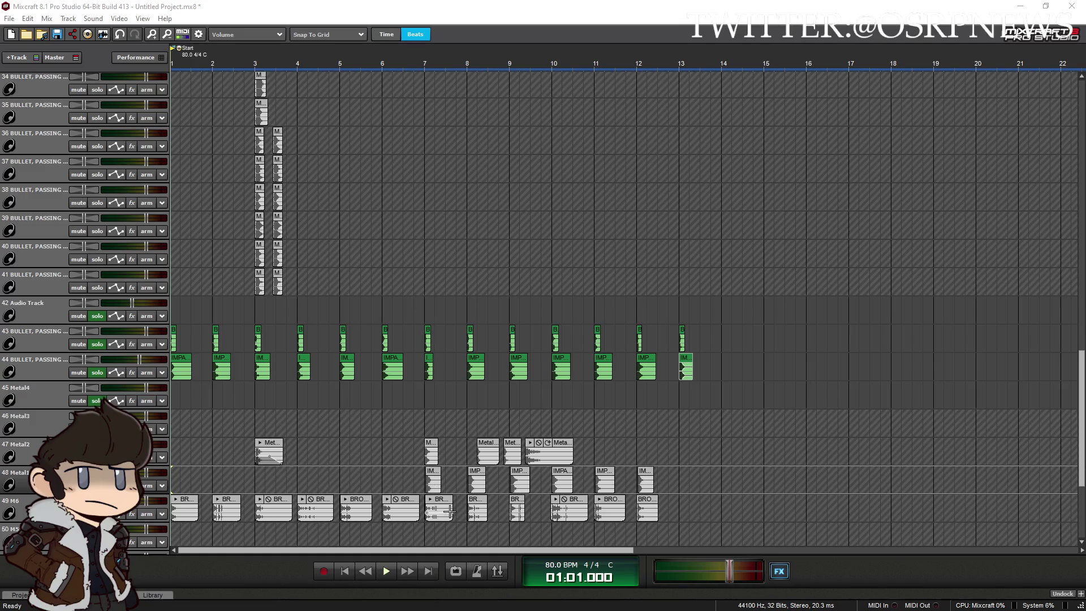
scroll(328, 476, "up", 3)
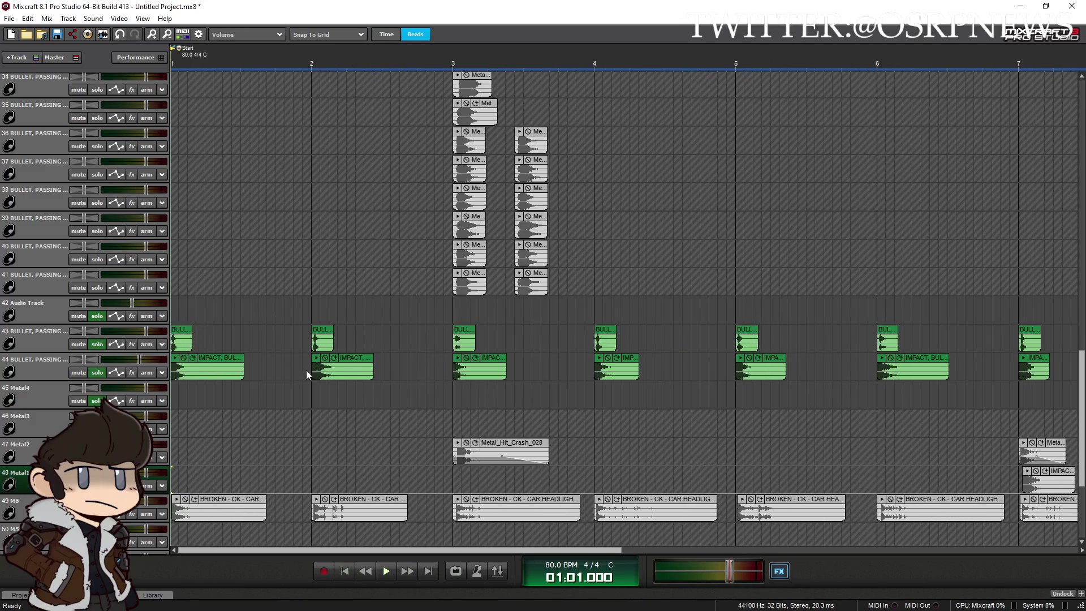
left_click(311, 316)
scroll(323, 322, "up", 1)
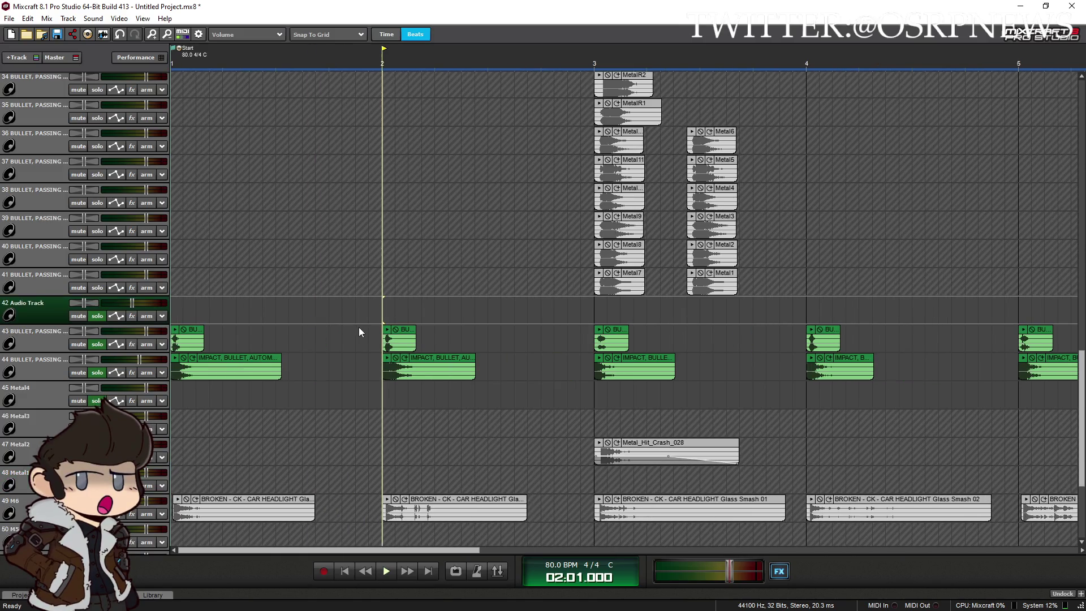